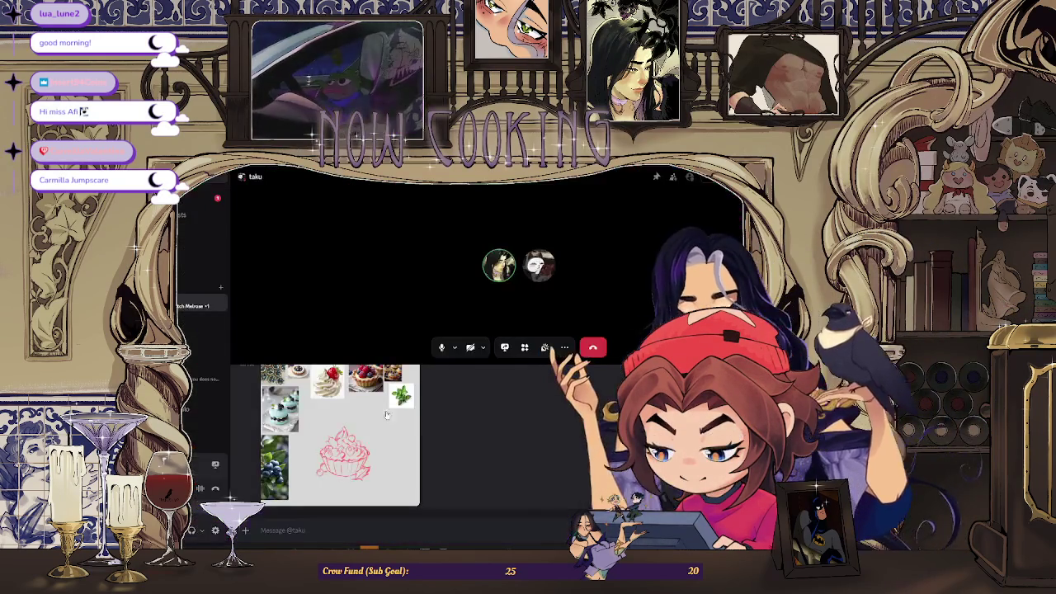
Lower the call participant's User Volume to about 79% and close their options menu
{"action": "right_click", "coordinate": [538, 266]}
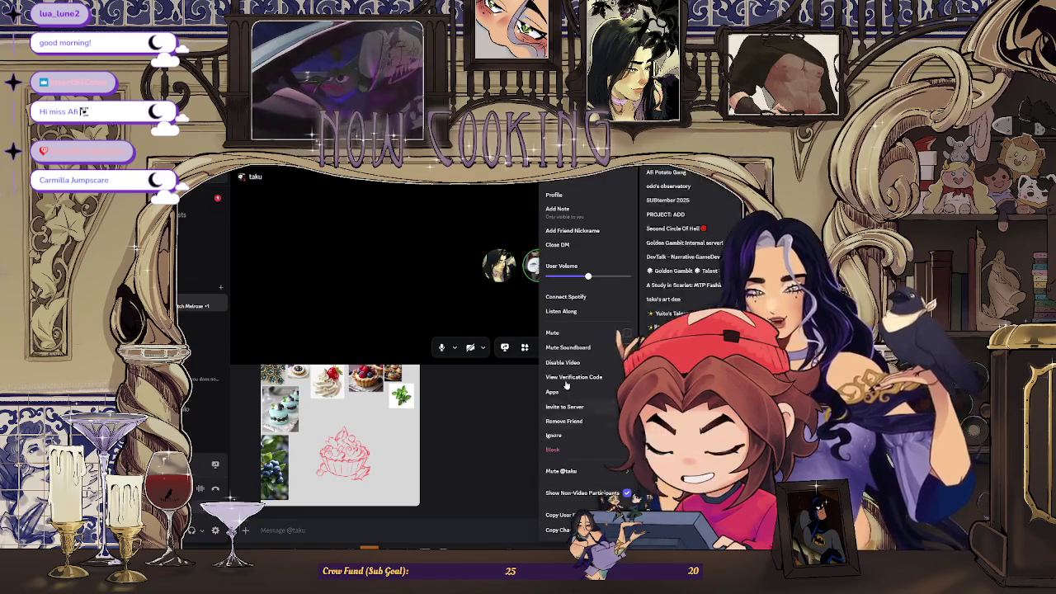
{"action": "left_click_drag", "start_coordinate": [588, 276], "coordinate": [580, 277]}
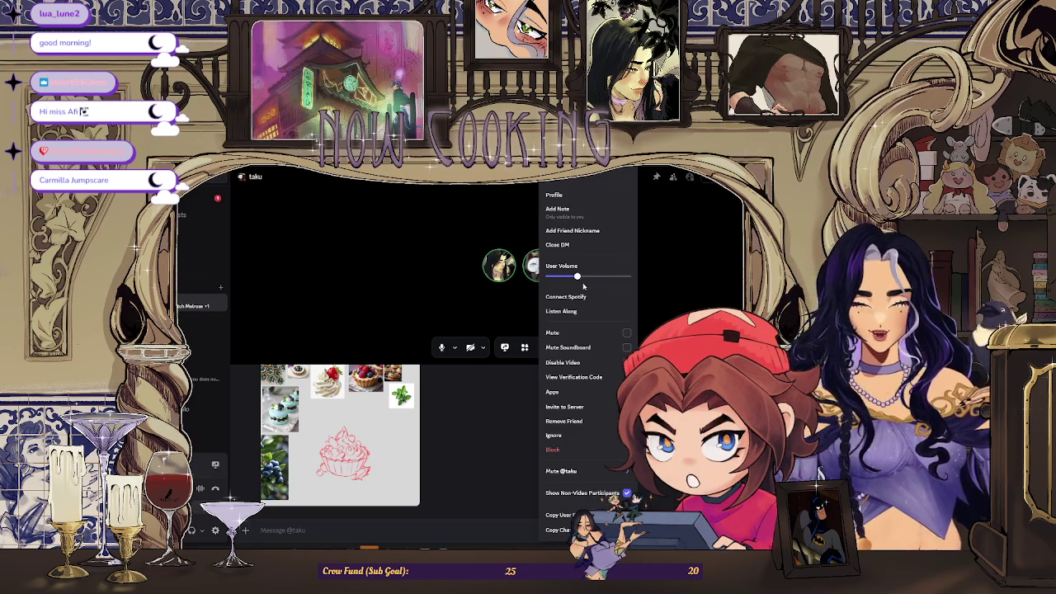
{"action": "left_click", "coordinate": [485, 404]}
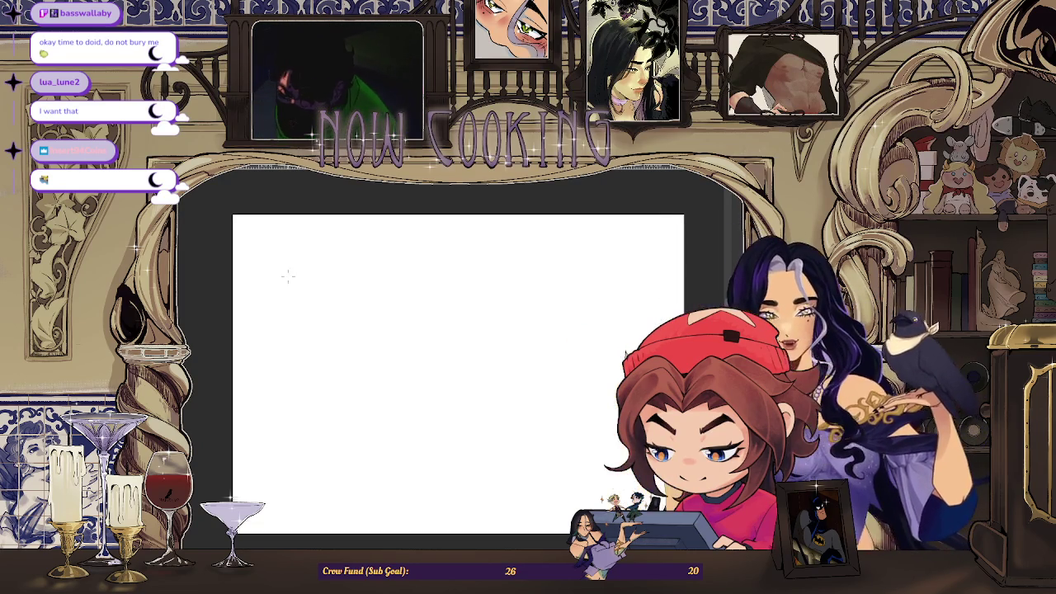
Paste the cinnamon-dusted, chocolate-filled crepe photo onto the blank canvas
{"action": "key", "text": "ctrl+v"}
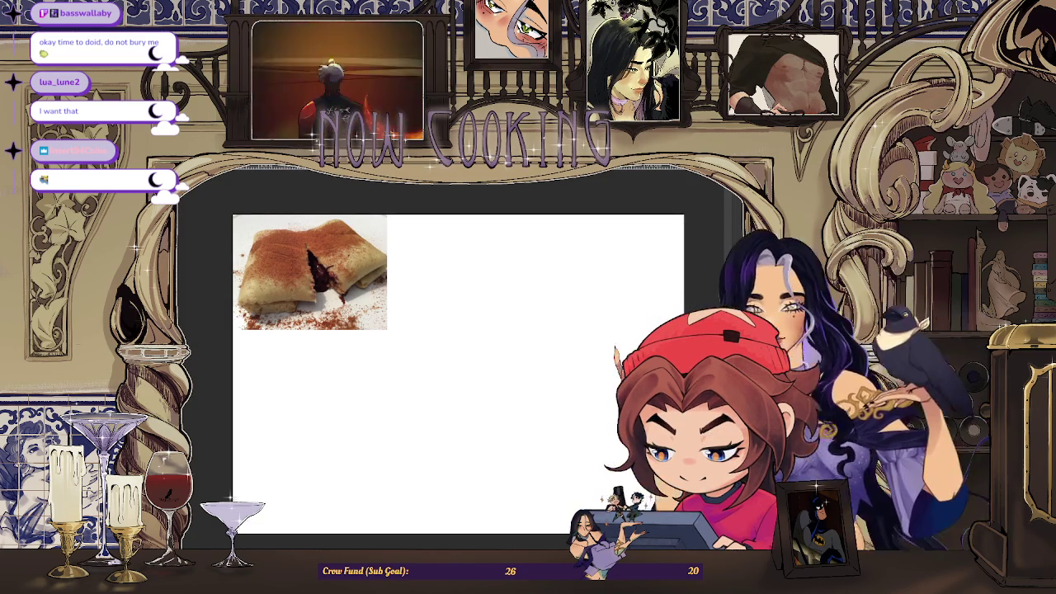
Place the churros photo at the top-right and a fresh crepe photo at the top-left
{"action": "key", "text": "ctrl+v"}
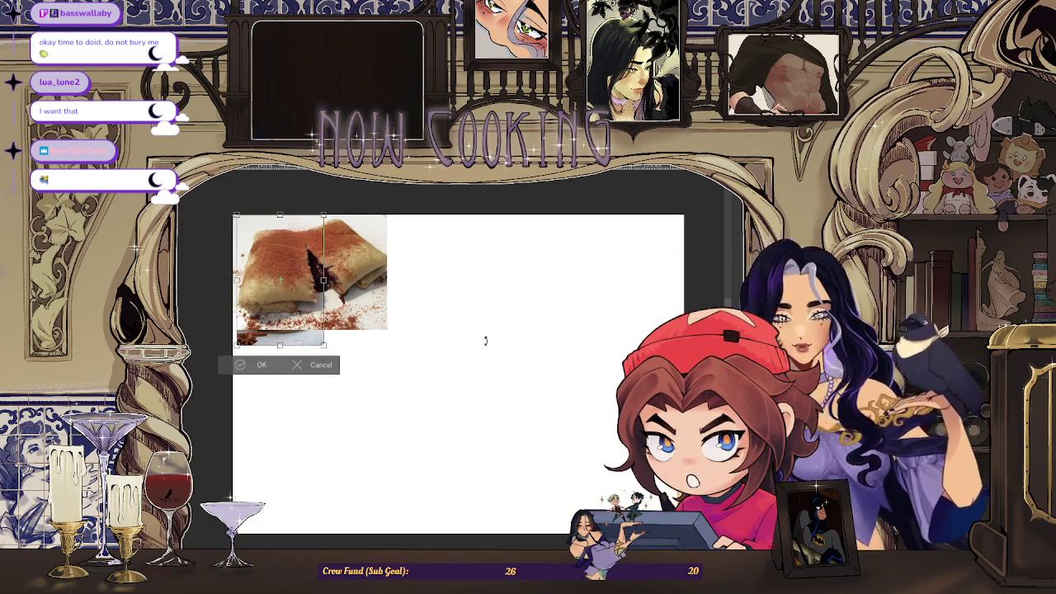
{"action": "left_click_drag", "start_coordinate": [277, 352], "coordinate": [618, 359]}
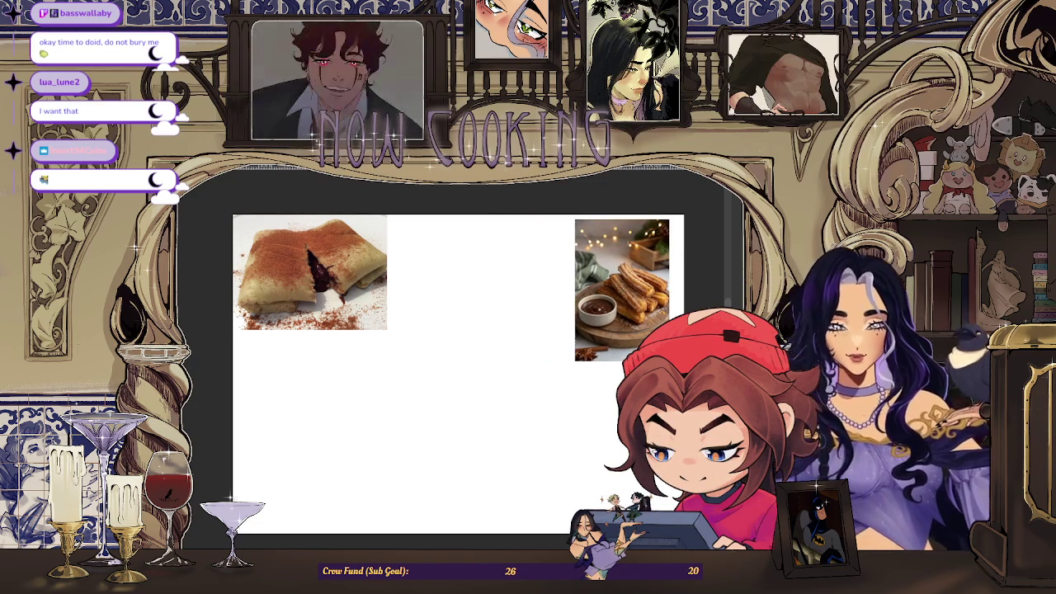
{"action": "key", "text": "ctrl+v"}
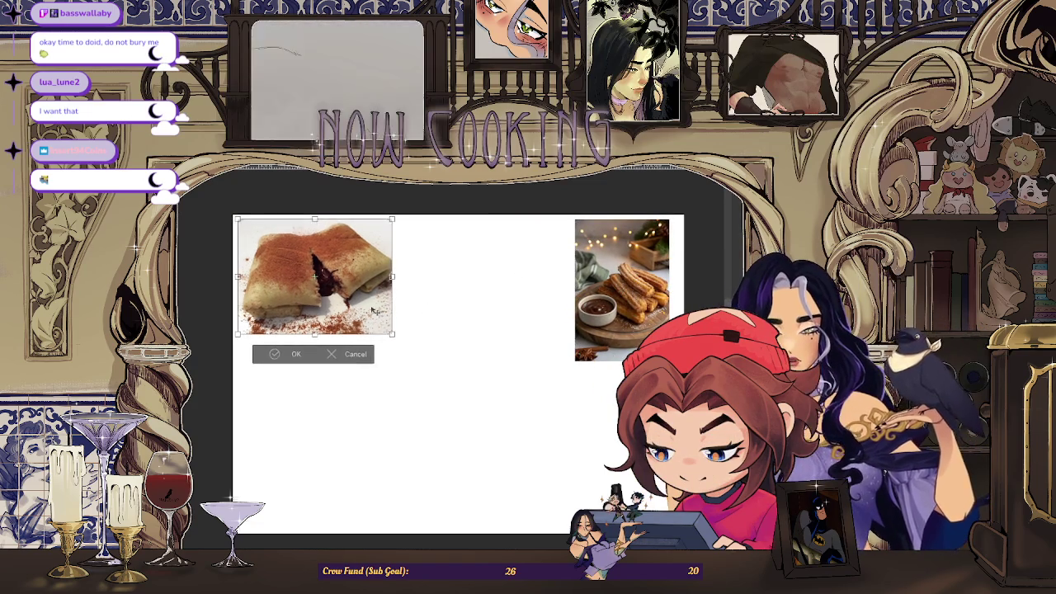
{"action": "left_click", "coordinate": [288, 353]}
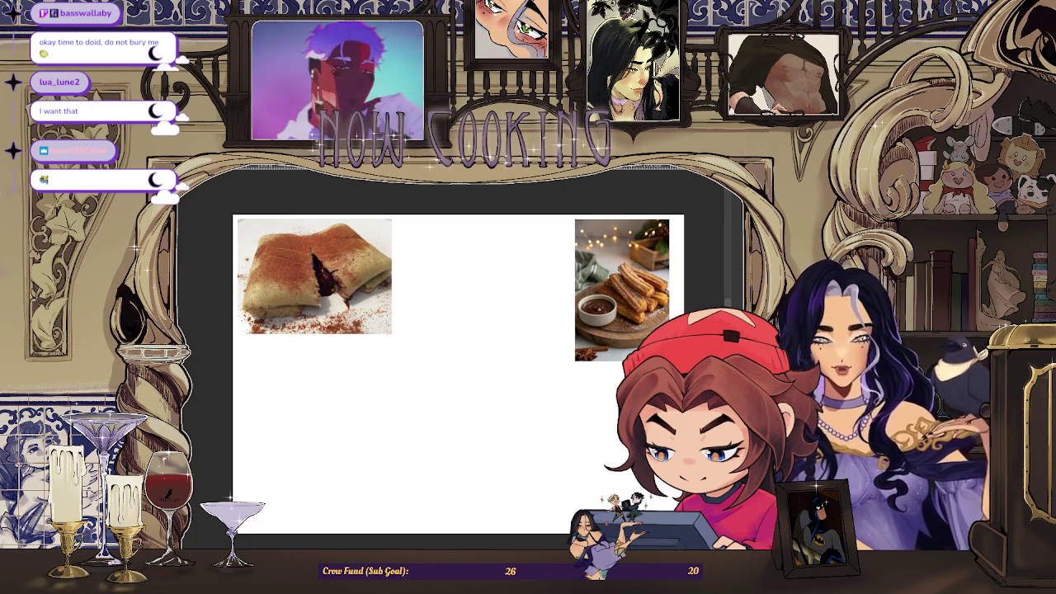
Place the waffle photo in the lower-left, directly below the crepe photo
{"action": "key", "text": "ctrl+v"}
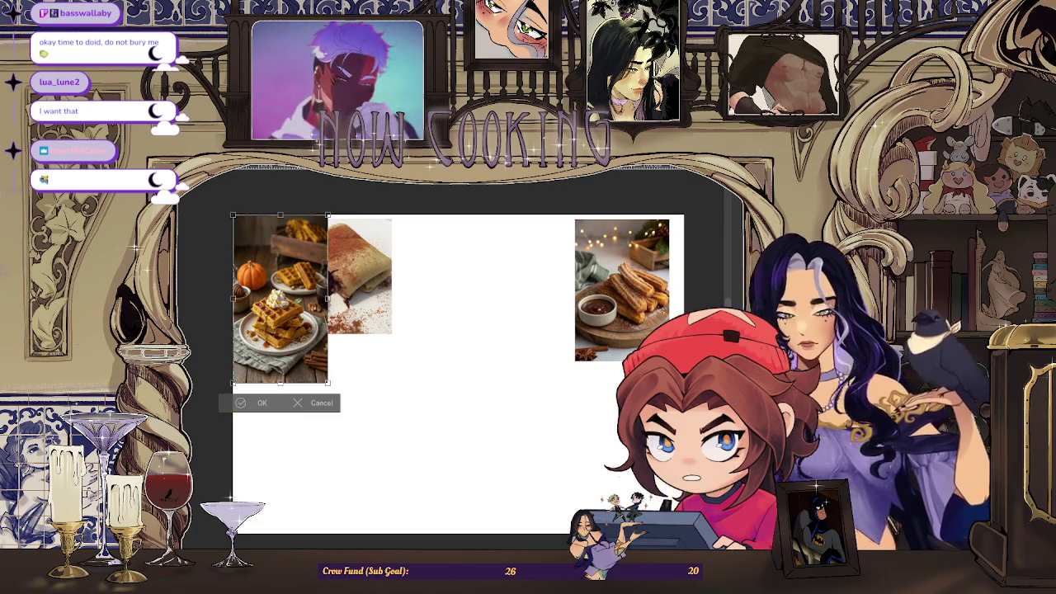
{"action": "mouse_move", "coordinate": [281, 300]}
{"action": "left_mouse_down"}
{"action": "mouse_move", "coordinate": [366, 430]}
{"action": "mouse_move", "coordinate": [330, 439]}
{"action": "left_mouse_up"}
{"action": "left_click_drag", "start_coordinate": [361, 487], "coordinate": [336, 488]}
{"action": "left_click_drag", "start_coordinate": [299, 440], "coordinate": [297, 438]}
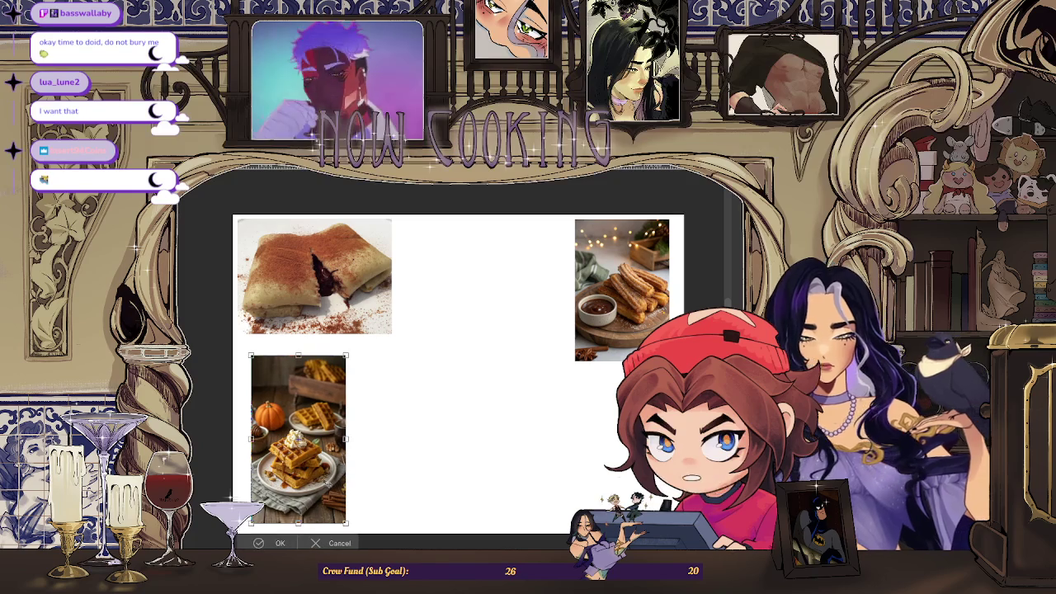
{"action": "left_click", "coordinate": [268, 543]}
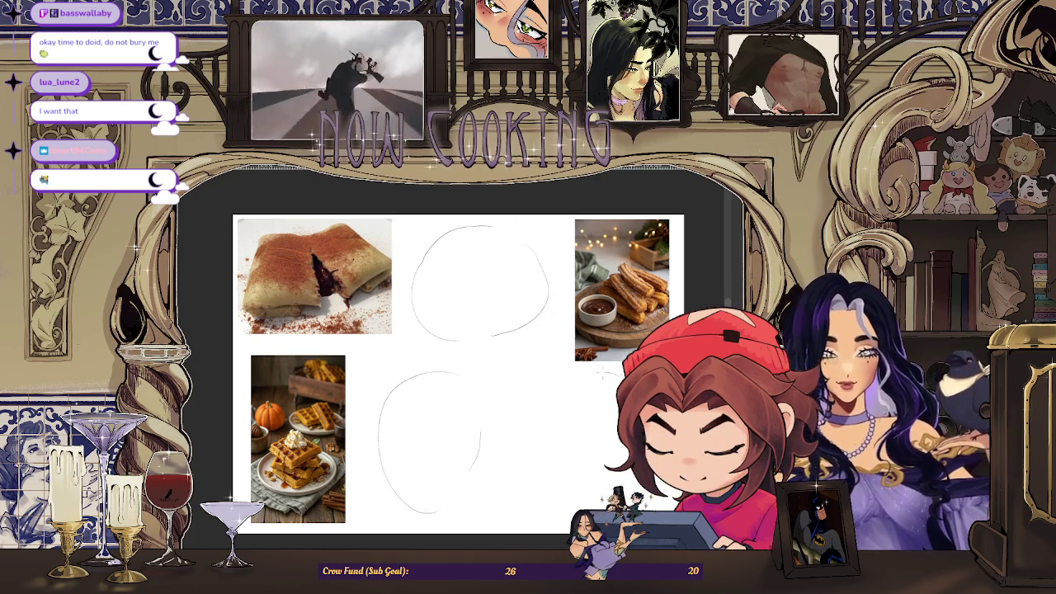
Zoom the canvas in and out to view the thumbnail circles among the photos
{"action": "scroll", "coordinate": [495, 371], "scroll_direction": "down", "scroll_amount": 2}
{"action": "scroll", "coordinate": [495, 372], "scroll_direction": "up", "scroll_amount": 2}
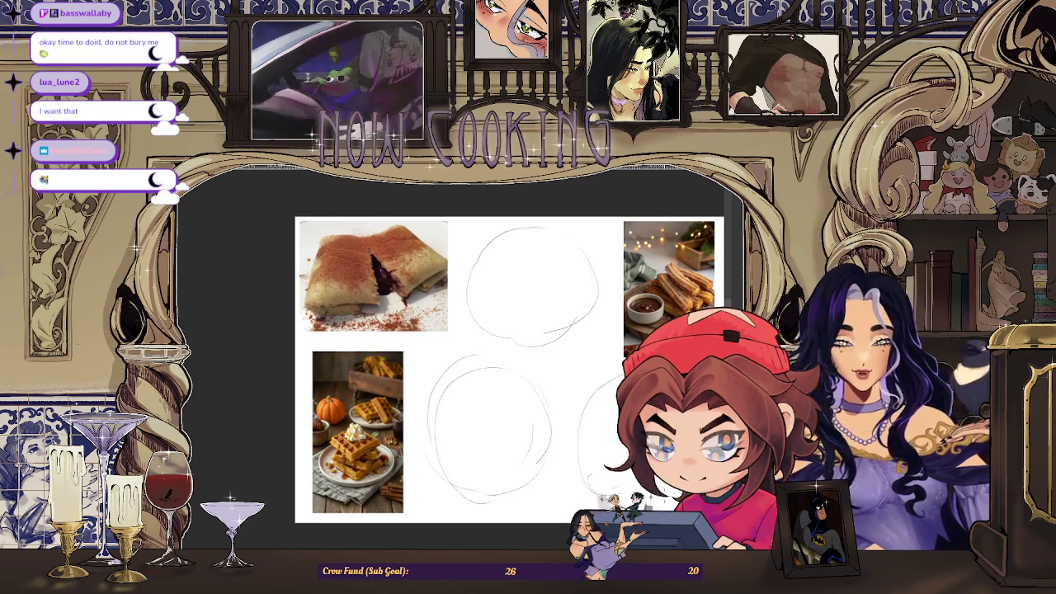
{"action": "scroll", "coordinate": [633, 505], "scroll_direction": "down", "scroll_amount": 1}
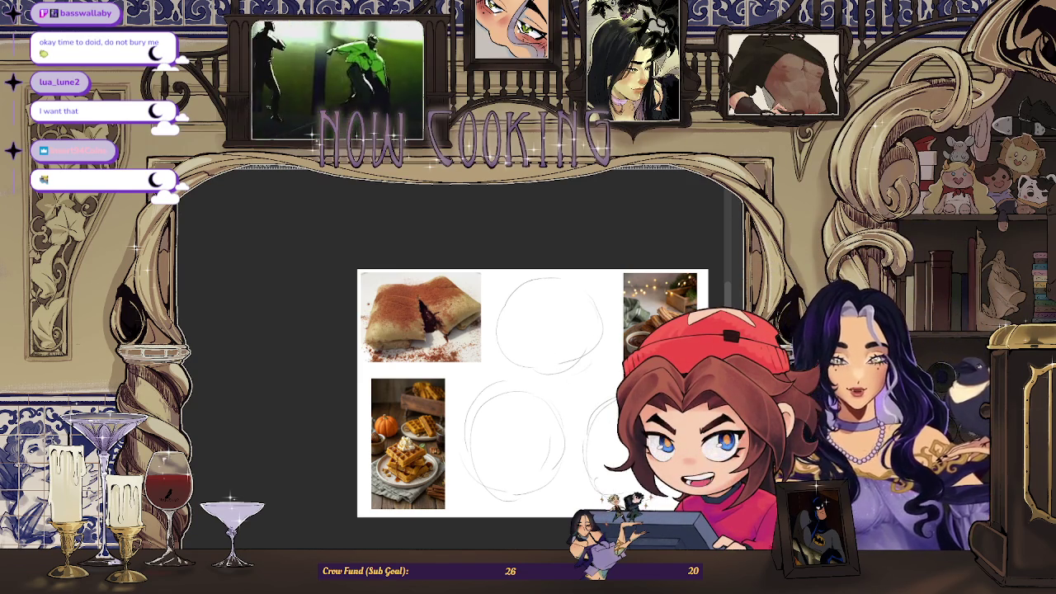
{"action": "scroll", "coordinate": [674, 455], "scroll_direction": "up", "scroll_amount": 2}
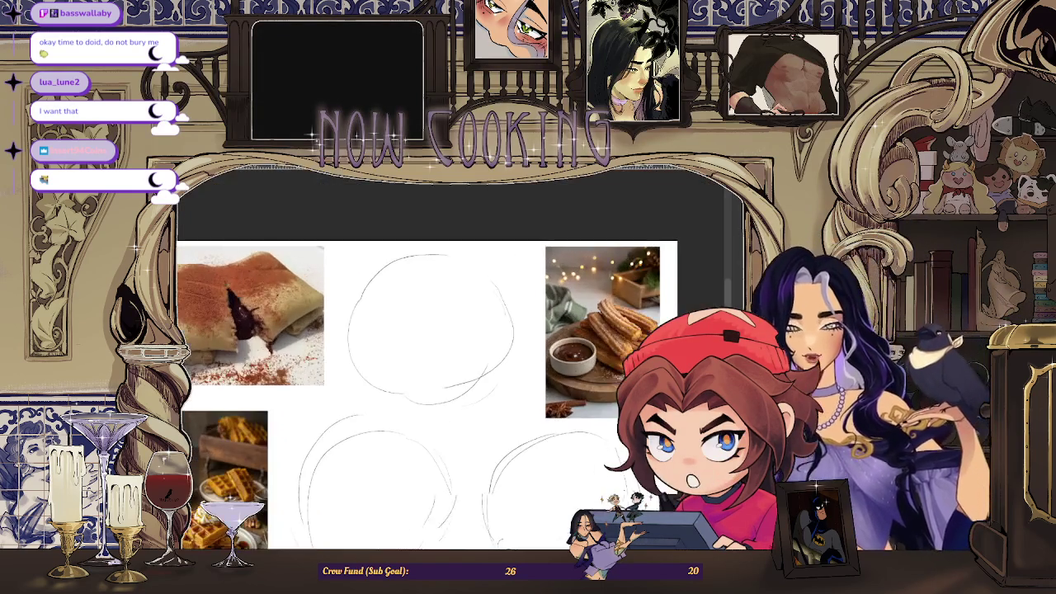
{"action": "scroll", "coordinate": [421, 392], "scroll_direction": "down", "scroll_amount": 2}
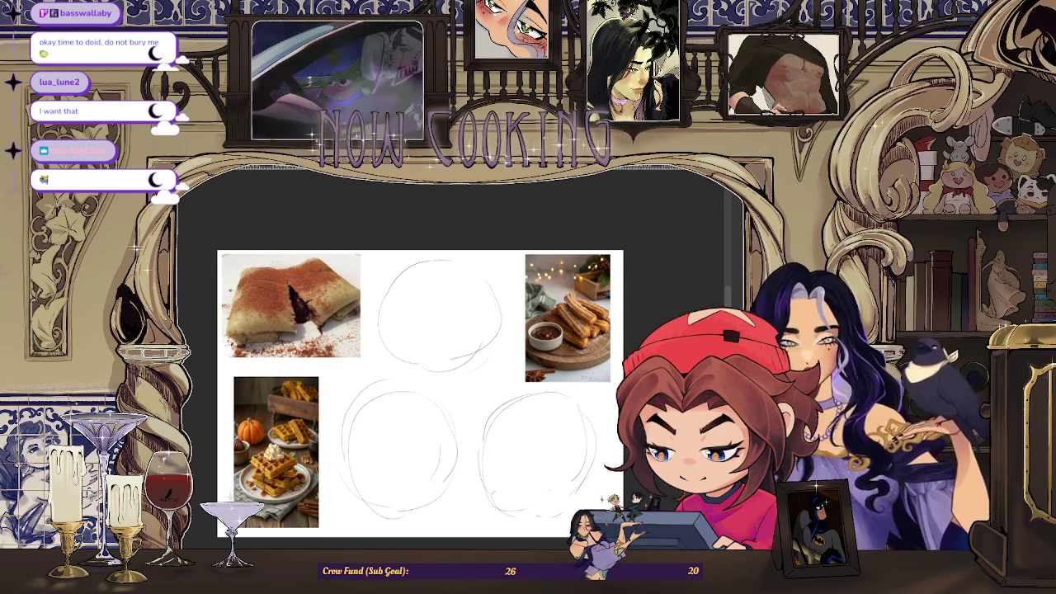
Zoom in on the top thumbnail circle to sketch the folded crepe
{"action": "key", "text": "ctrl+plus"}
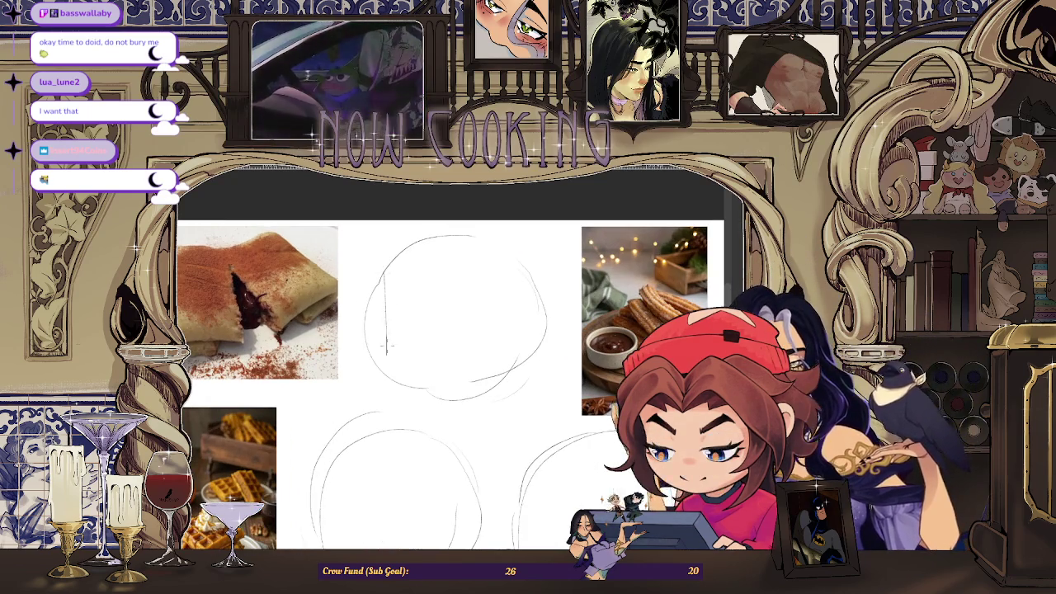
{"action": "scroll", "coordinate": [389, 322], "scroll_direction": "down", "scroll_amount": 3}
{"action": "scroll", "coordinate": [389, 322], "scroll_direction": "up", "scroll_amount": 1}
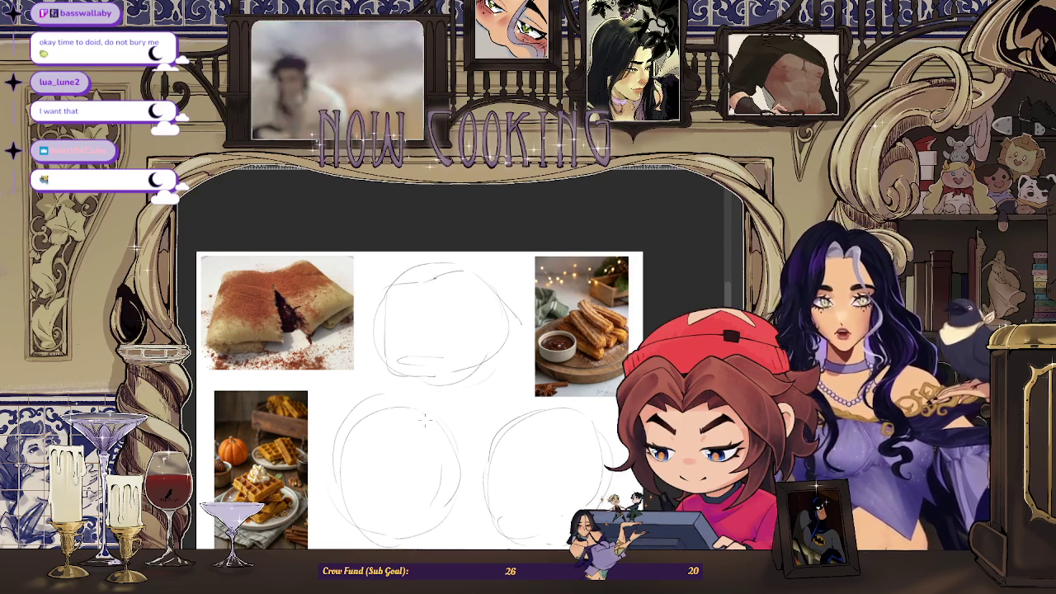
{"action": "scroll", "coordinate": [420, 367], "scroll_direction": "up", "scroll_amount": 1}
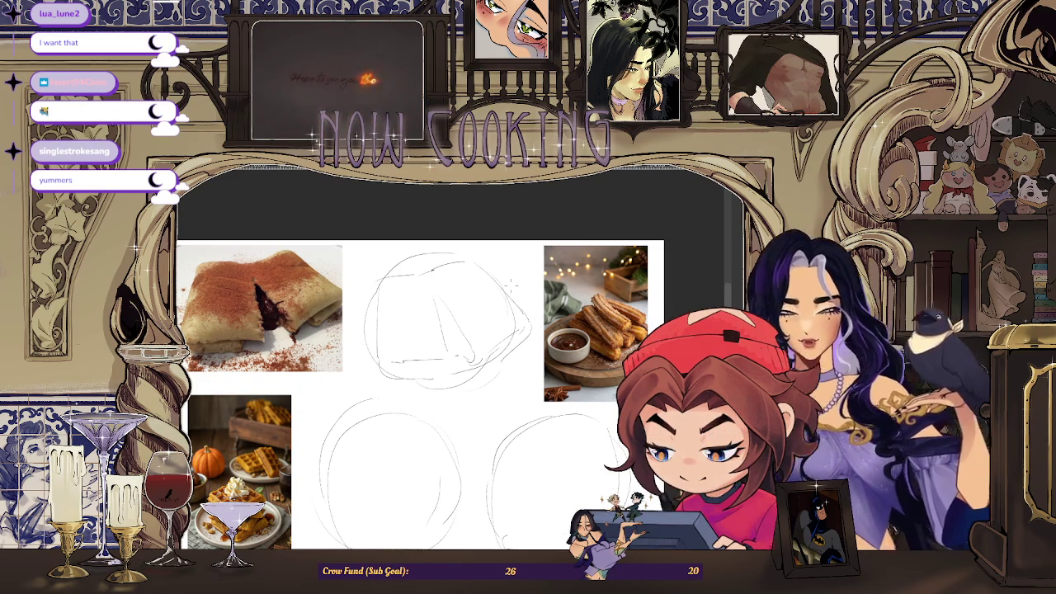
Inspect the sketches at different zooms and trace a darker outline over the top crepe sketch
{"action": "scroll", "coordinate": [495, 364], "scroll_direction": "up", "scroll_amount": 2}
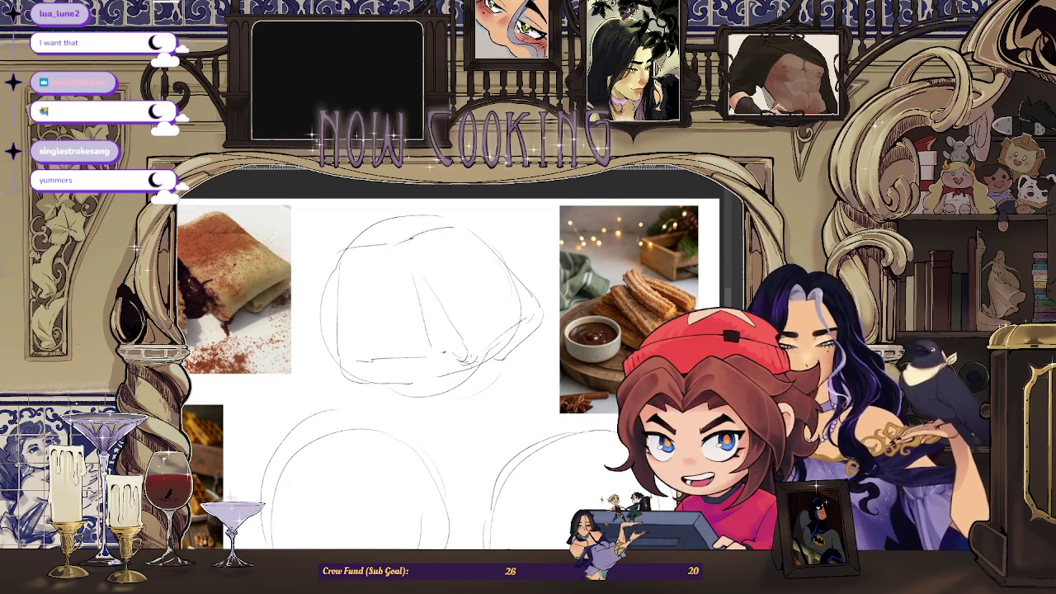
{"action": "scroll", "coordinate": [483, 366], "scroll_direction": "down", "scroll_amount": 2}
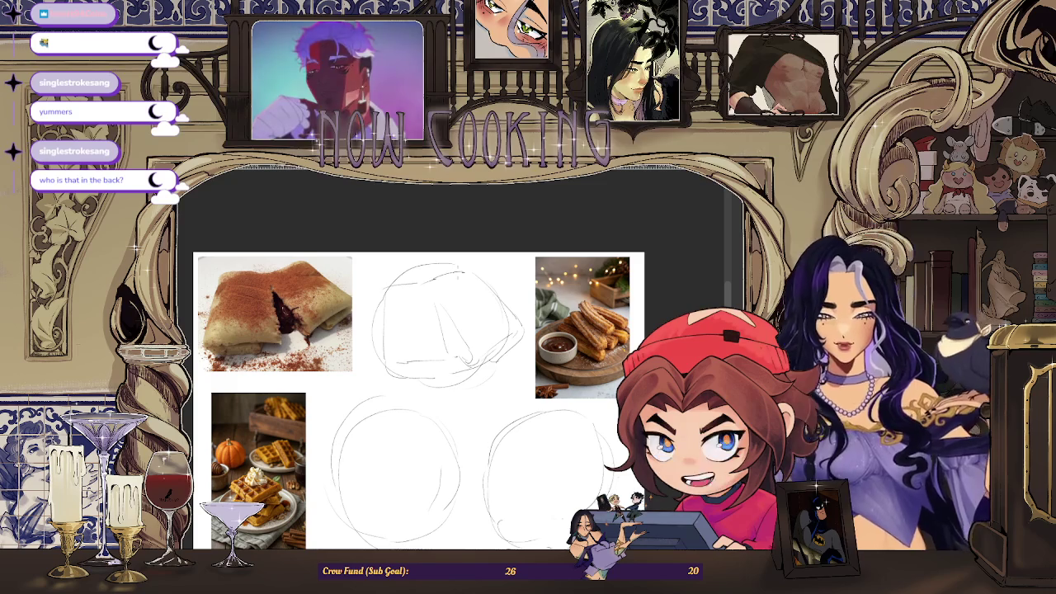
{"action": "scroll", "coordinate": [450, 334], "scroll_direction": "up", "scroll_amount": 1}
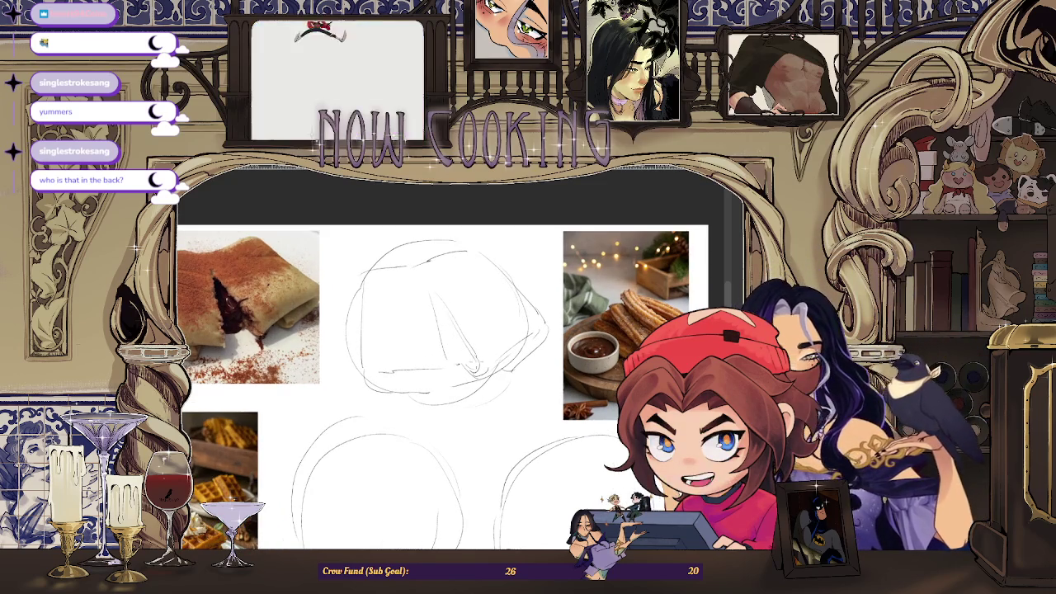
{"action": "scroll", "coordinate": [455, 363], "scroll_direction": "down", "scroll_amount": 1}
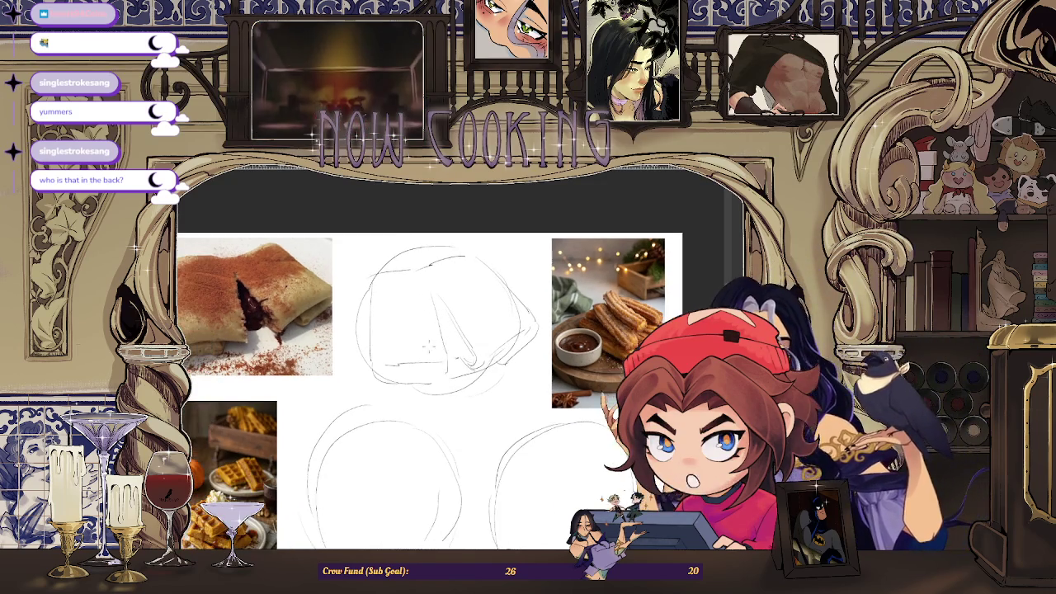
{"action": "scroll", "coordinate": [446, 330], "scroll_direction": "down", "scroll_amount": 1}
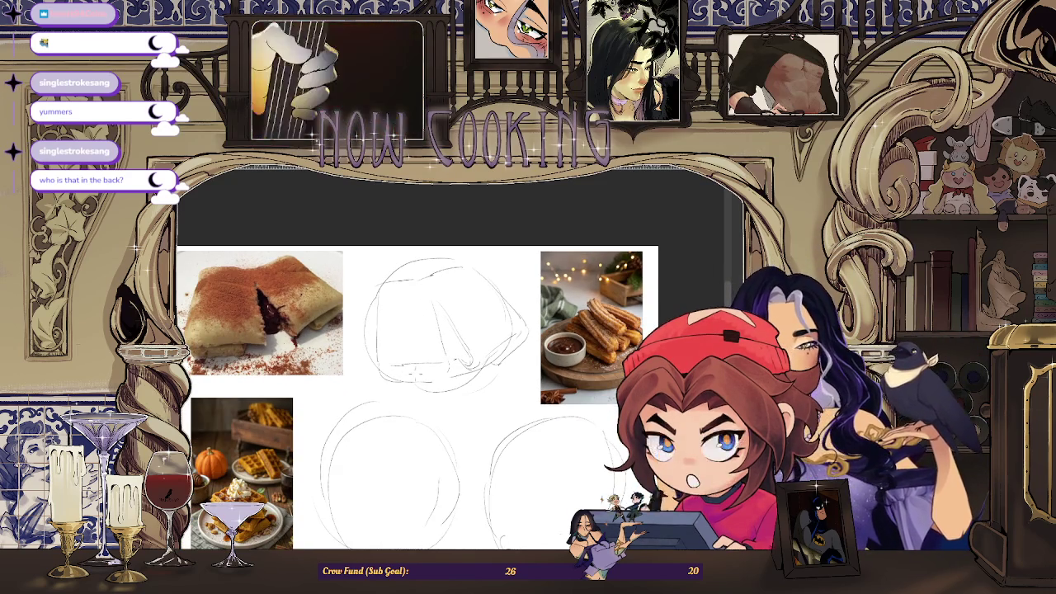
{"action": "scroll", "coordinate": [412, 376], "scroll_direction": "up", "scroll_amount": 1}
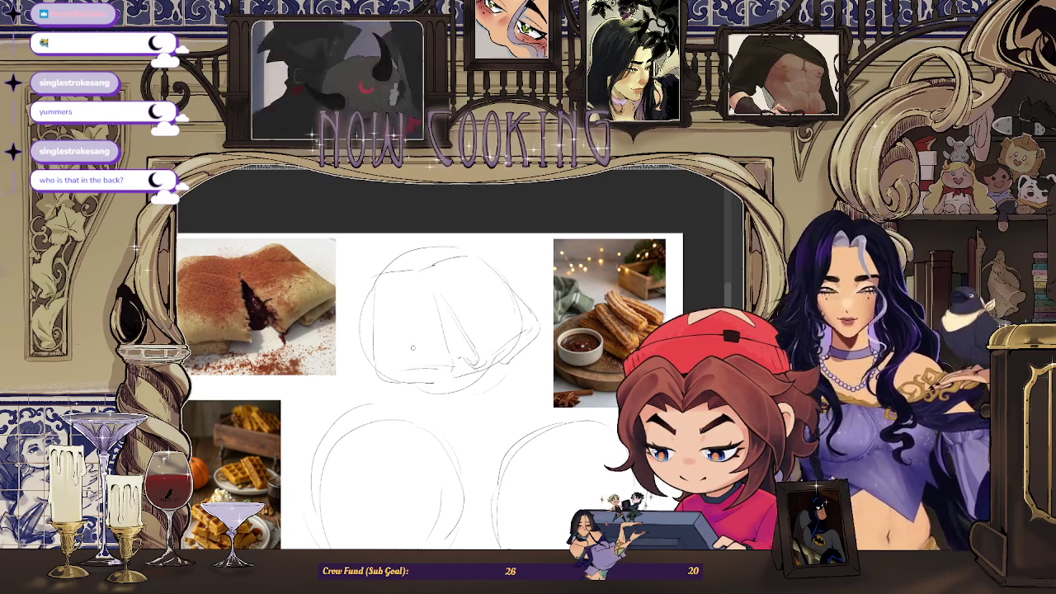
{"action": "scroll", "coordinate": [442, 404], "scroll_direction": "down", "scroll_amount": 1}
{"action": "scroll", "coordinate": [565, 277], "scroll_direction": "up", "scroll_amount": 1}
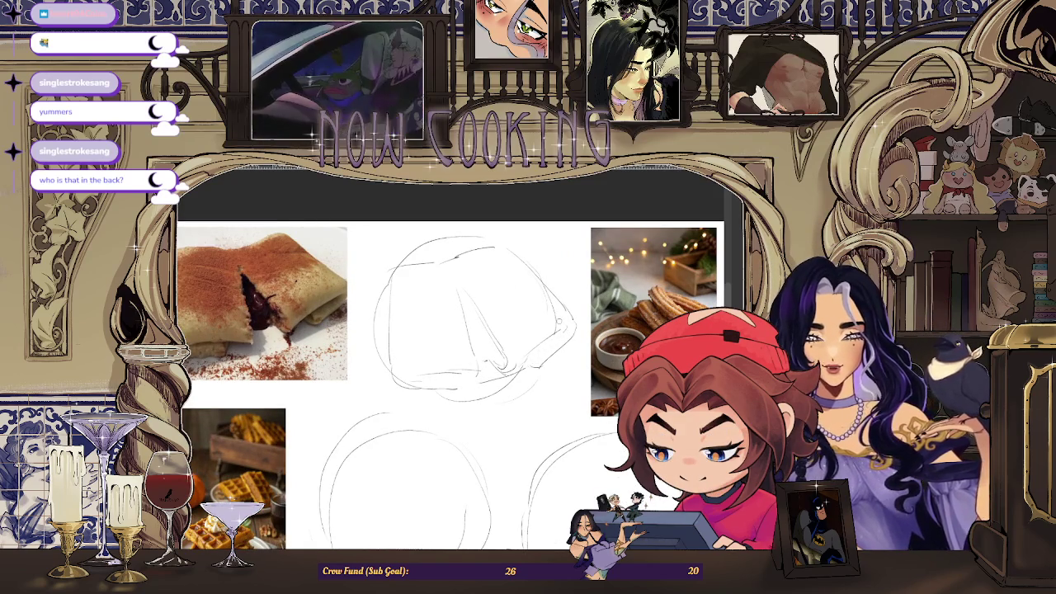
{"action": "scroll", "coordinate": [548, 296], "scroll_direction": "down", "scroll_amount": 1}
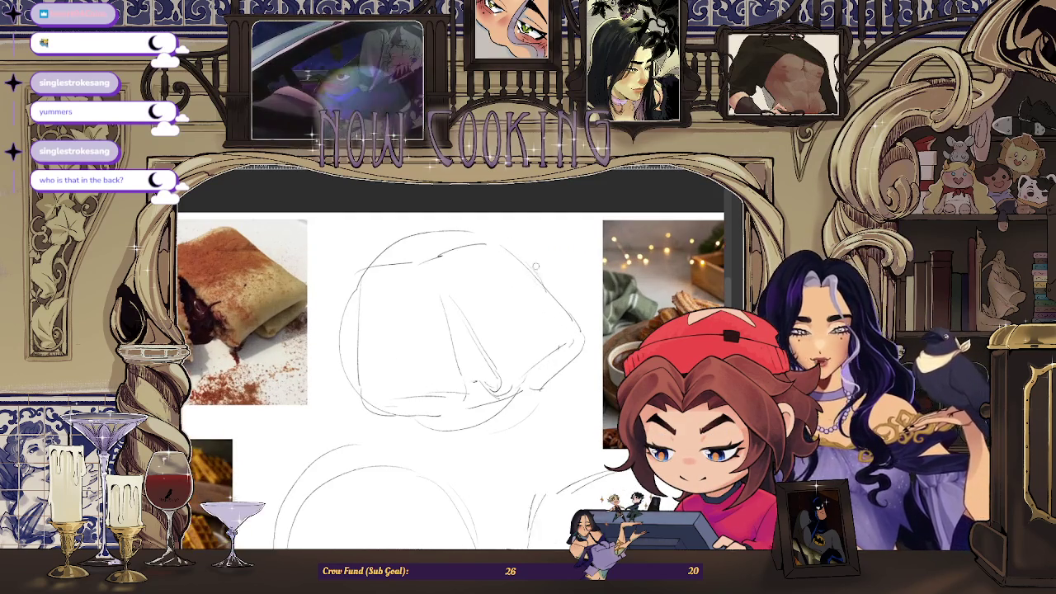
{"action": "scroll", "coordinate": [536, 305], "scroll_direction": "down", "scroll_amount": 2}
{"action": "scroll", "coordinate": [525, 314], "scroll_direction": "up", "scroll_amount": 2}
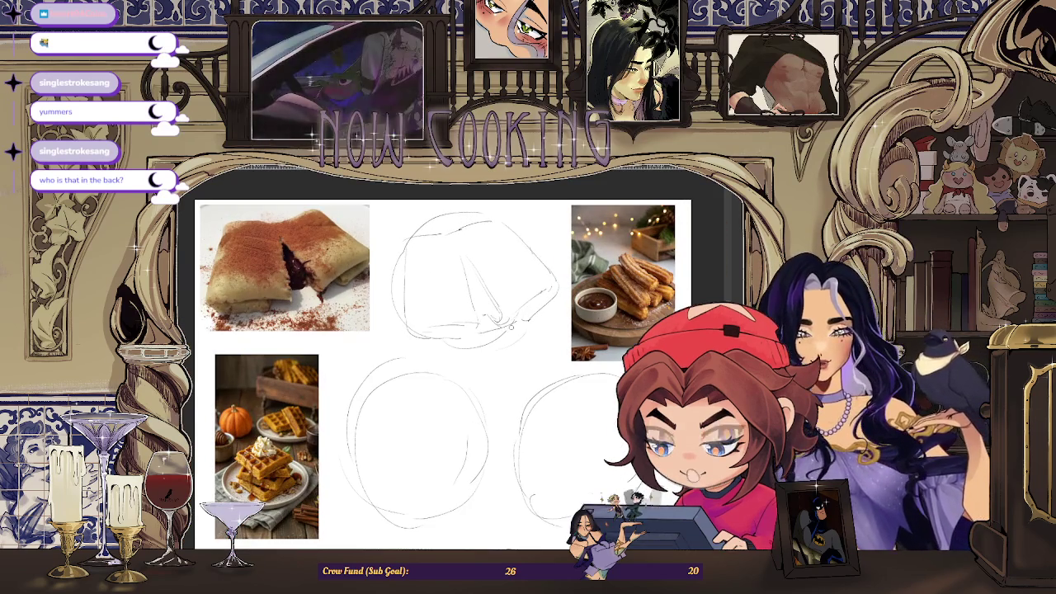
{"action": "scroll", "coordinate": [490, 329], "scroll_direction": "up", "scroll_amount": 2}
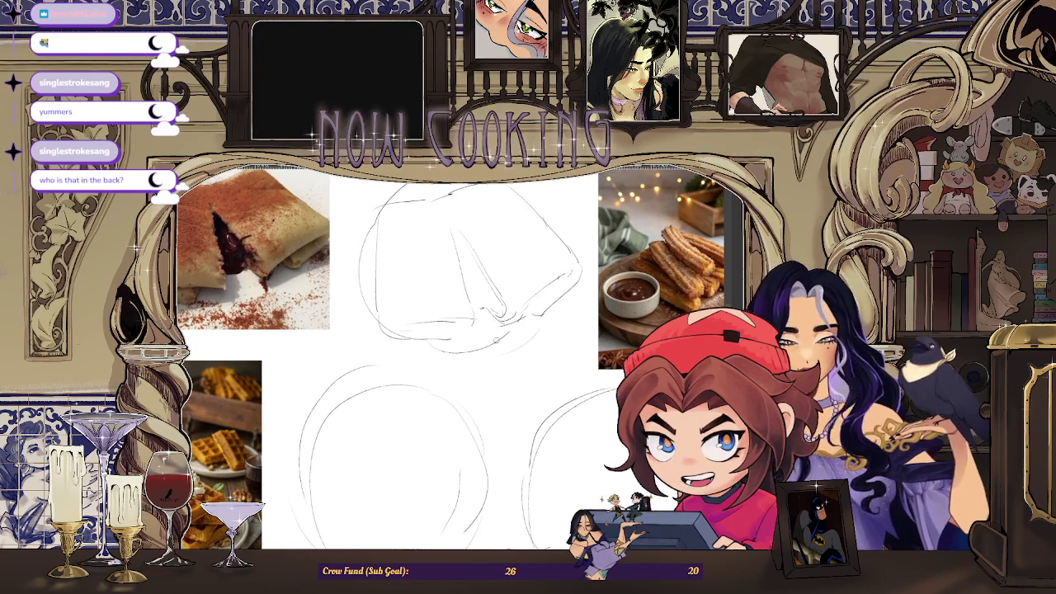
{"action": "scroll", "coordinate": [493, 333], "scroll_direction": "down", "scroll_amount": 1}
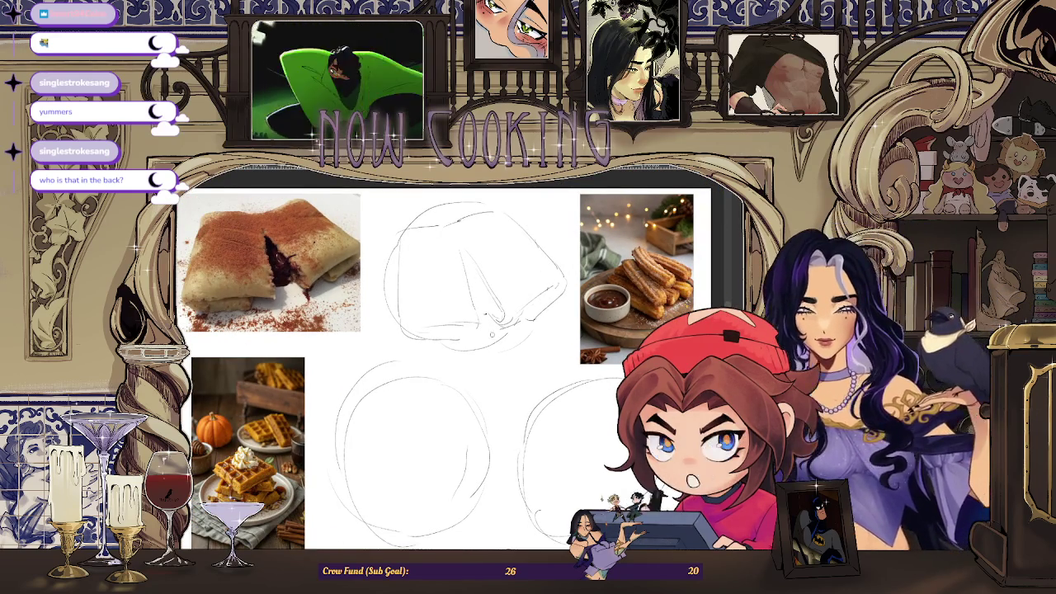
{"action": "scroll", "coordinate": [484, 325], "scroll_direction": "up", "scroll_amount": 1}
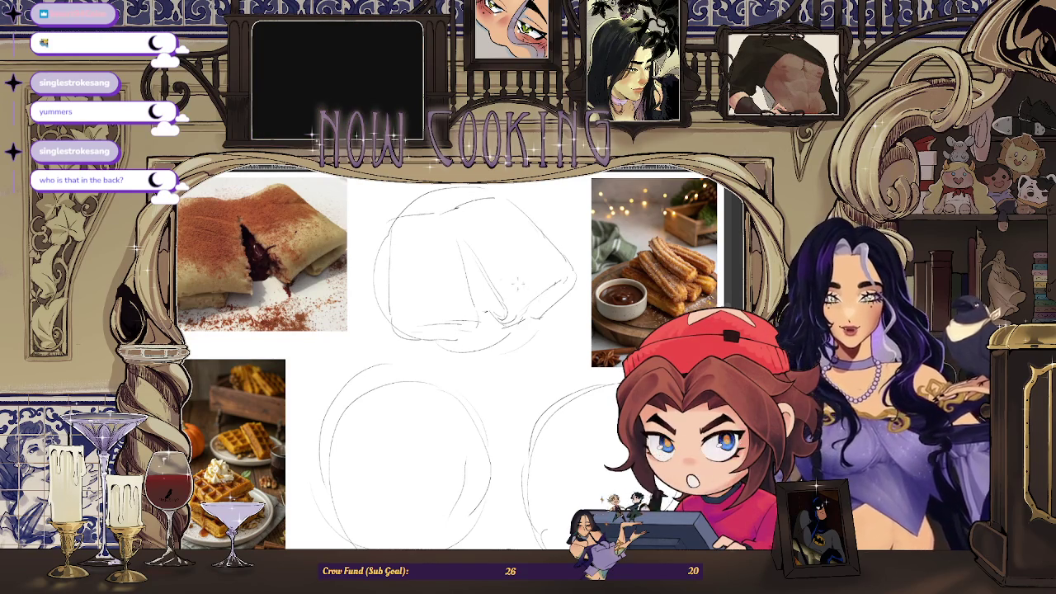
{"action": "scroll", "coordinate": [485, 325], "scroll_direction": "up", "scroll_amount": 2}
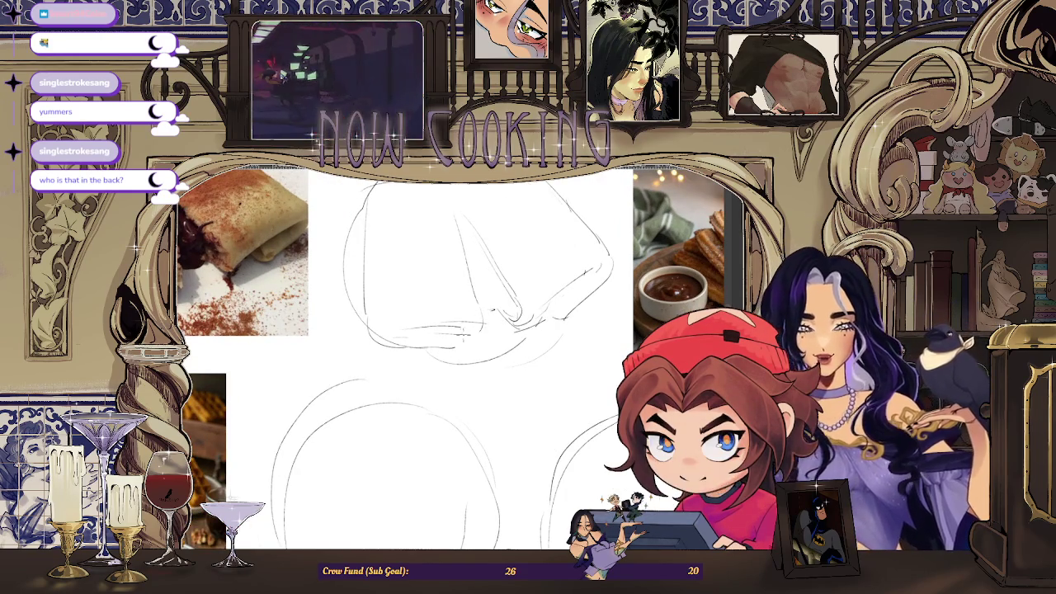
{"action": "scroll", "coordinate": [475, 328], "scroll_direction": "down", "scroll_amount": 1}
{"action": "scroll", "coordinate": [474, 328], "scroll_direction": "down", "scroll_amount": 1}
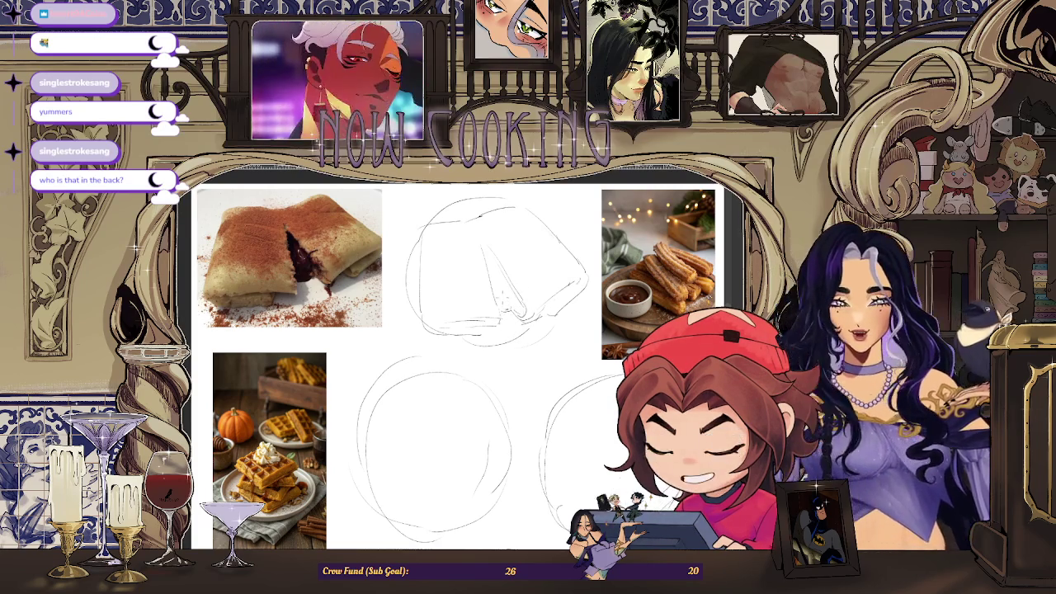
{"action": "scroll", "coordinate": [487, 346], "scroll_direction": "up", "scroll_amount": 1}
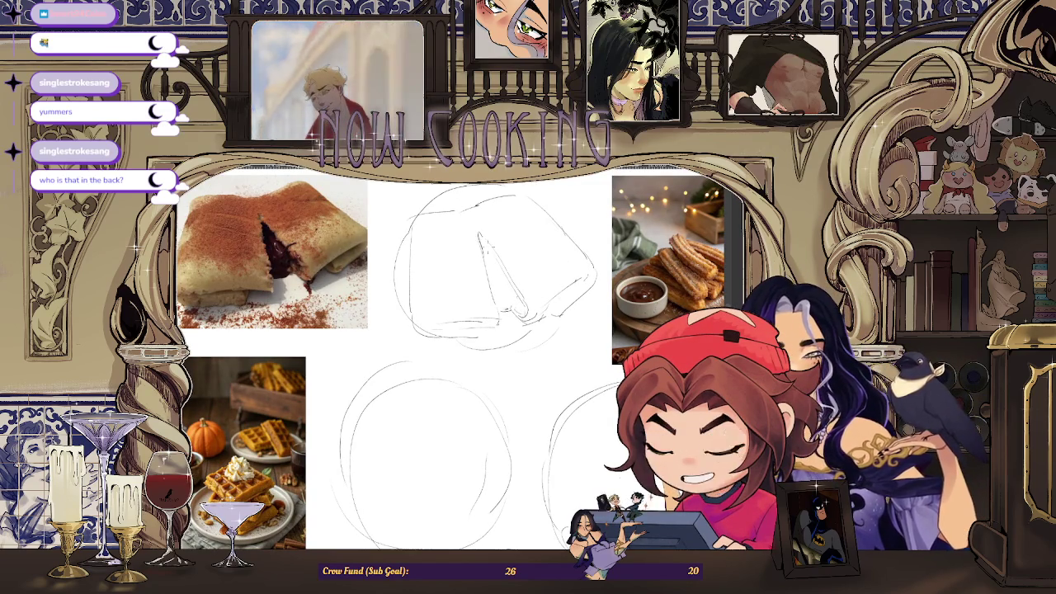
{"action": "scroll", "coordinate": [493, 305], "scroll_direction": "down", "scroll_amount": 2}
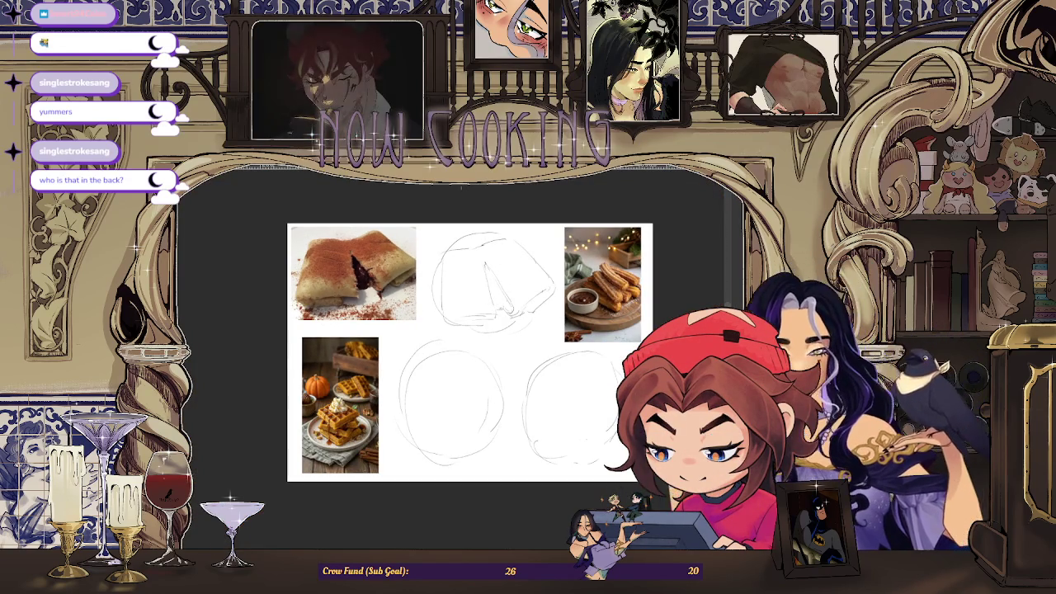
{"action": "scroll", "coordinate": [462, 262], "scroll_direction": "up", "scroll_amount": 1}
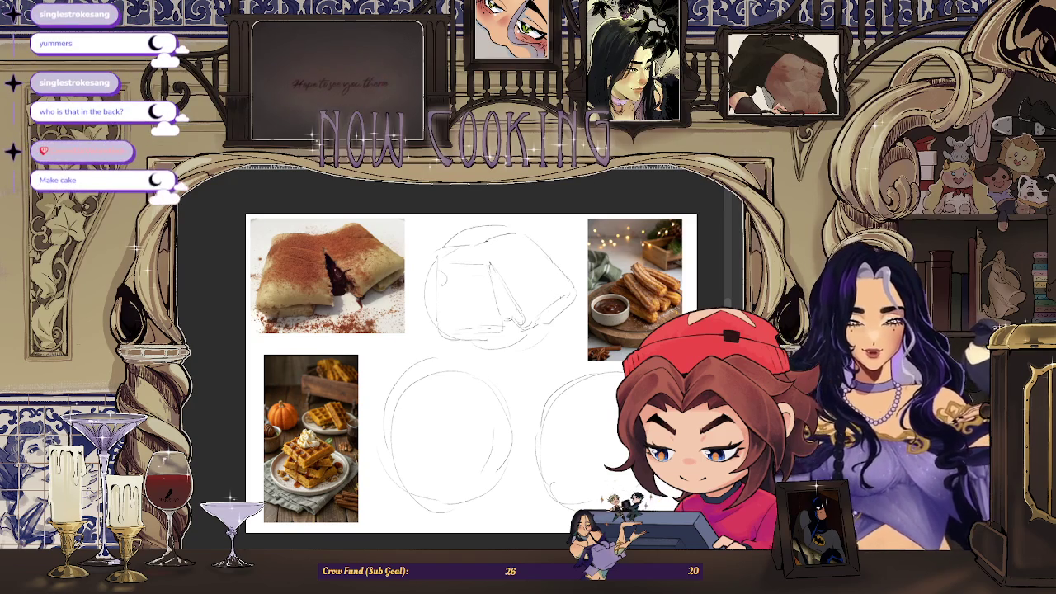
{"action": "left_click_drag", "start_coordinate": [446, 240], "coordinate": [438, 334]}
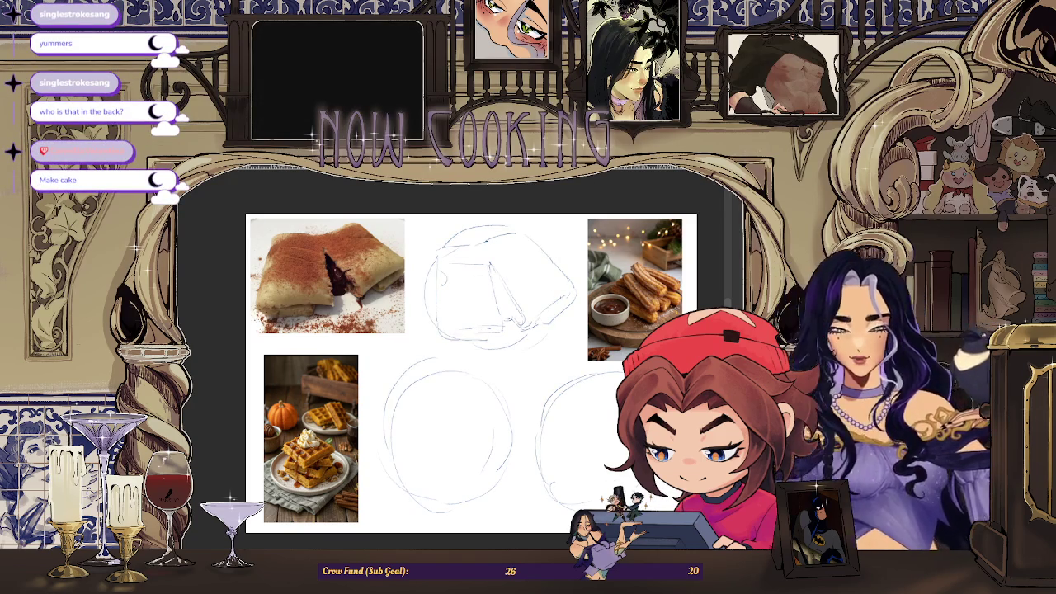
{"action": "scroll", "coordinate": [506, 330], "scroll_direction": "up", "scroll_amount": 1}
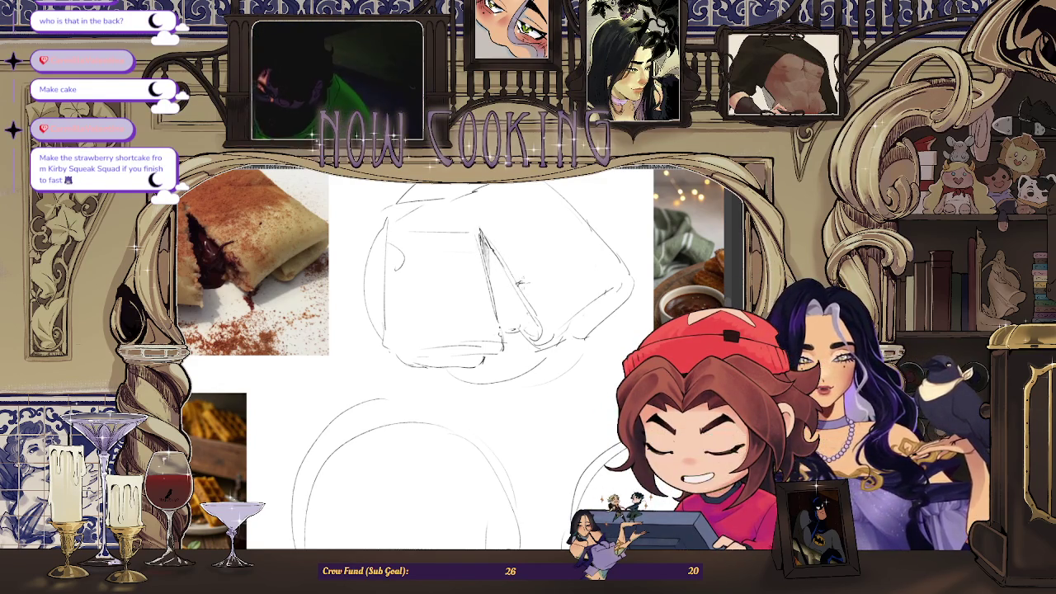
{"action": "key", "text": "ctrl+minus"}
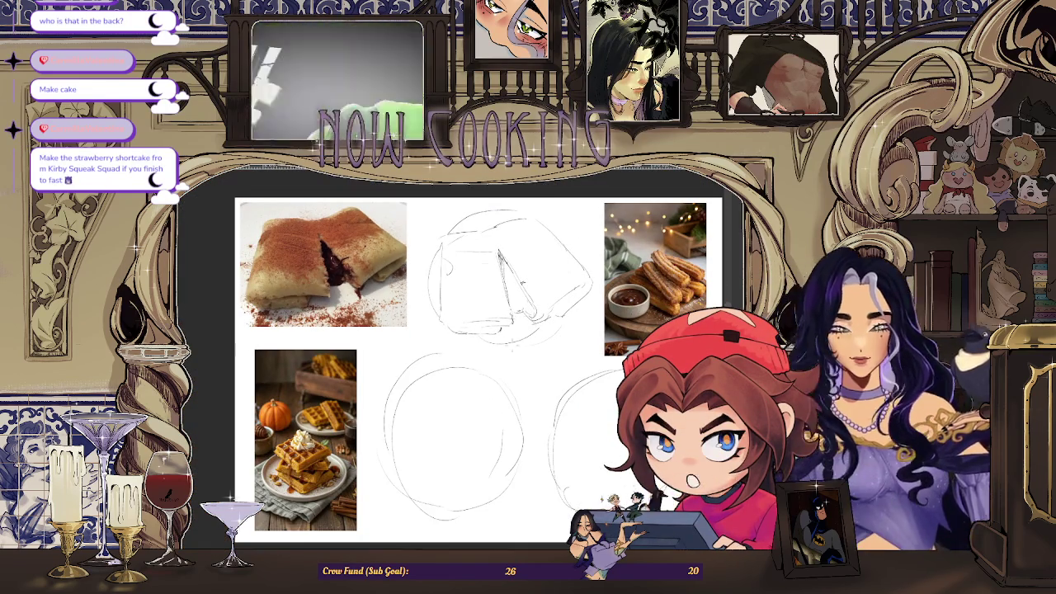
{"action": "key", "text": "ctrl+plus"}
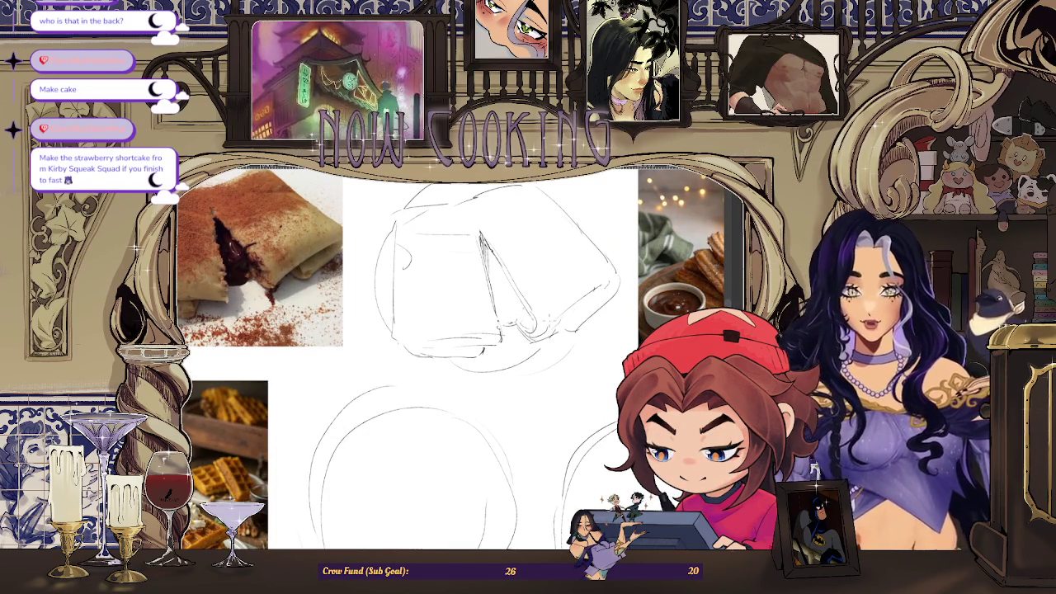
{"action": "key", "text": "ctrl+minus"}
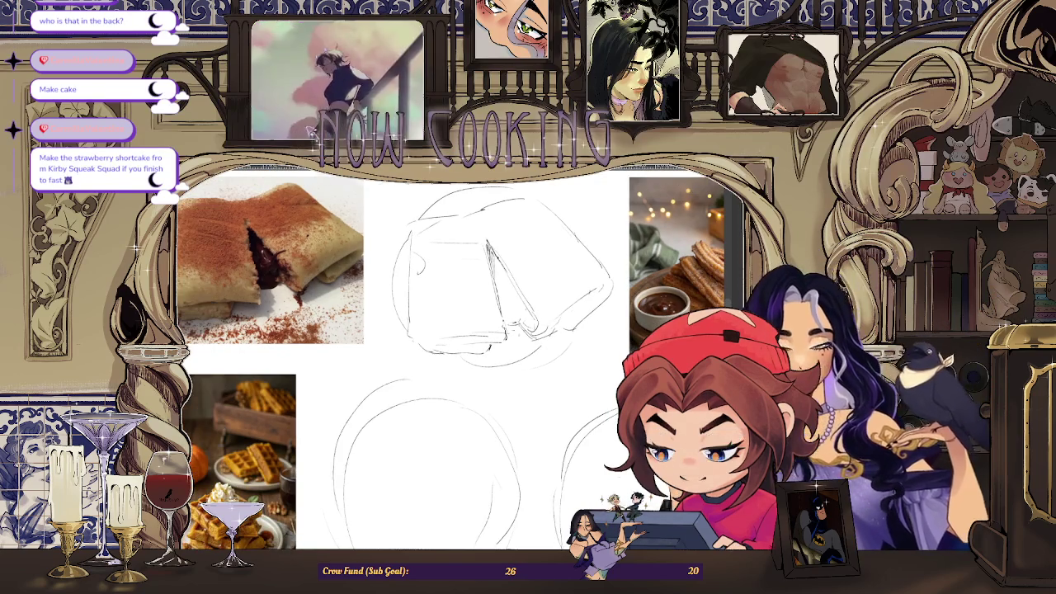
{"action": "key", "text": "ctrl+plus"}
{"action": "key", "text": "ctrl+minus"}
{"action": "key", "text": "ctrl+minus"}
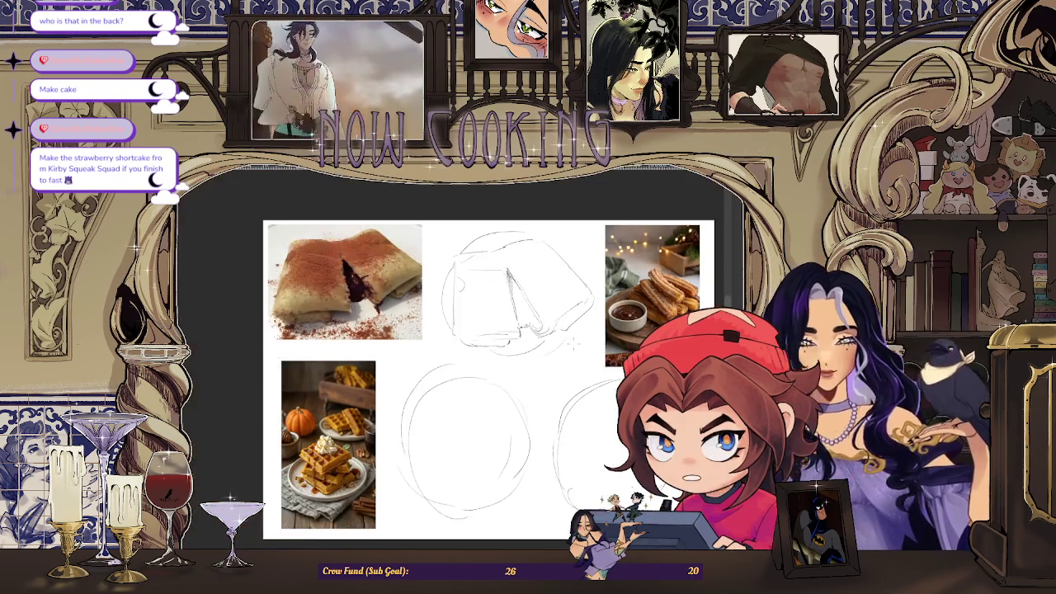
{"action": "key", "text": "ctrl+plus"}
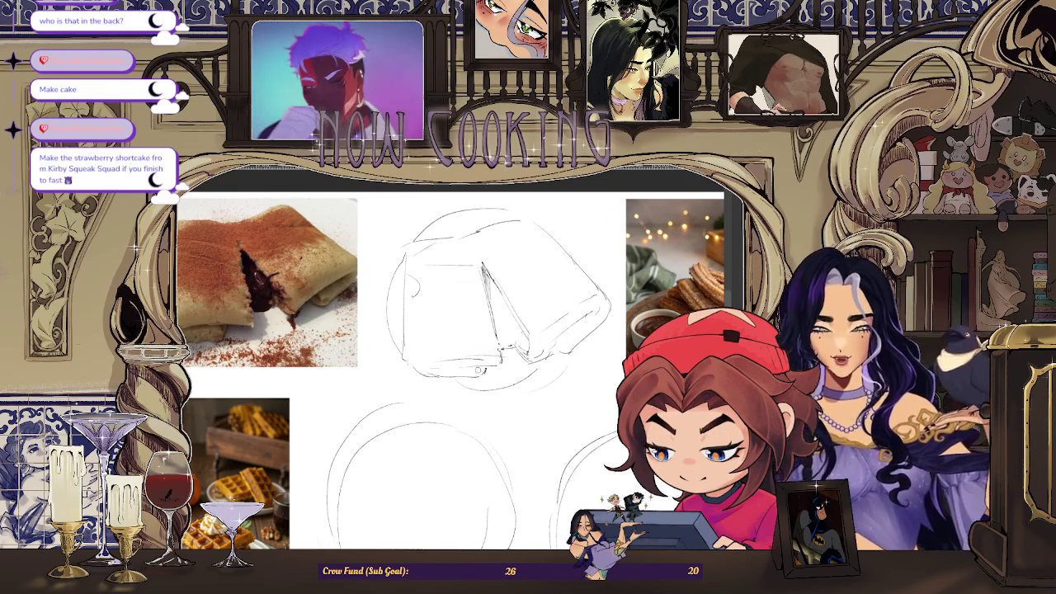
Leave the crepe sketch and bring the web browser to the front
{"action": "scroll", "coordinate": [480, 380], "scroll_direction": "down", "scroll_amount": 1}
{"action": "scroll", "coordinate": [495, 396], "scroll_direction": "up", "scroll_amount": 2}
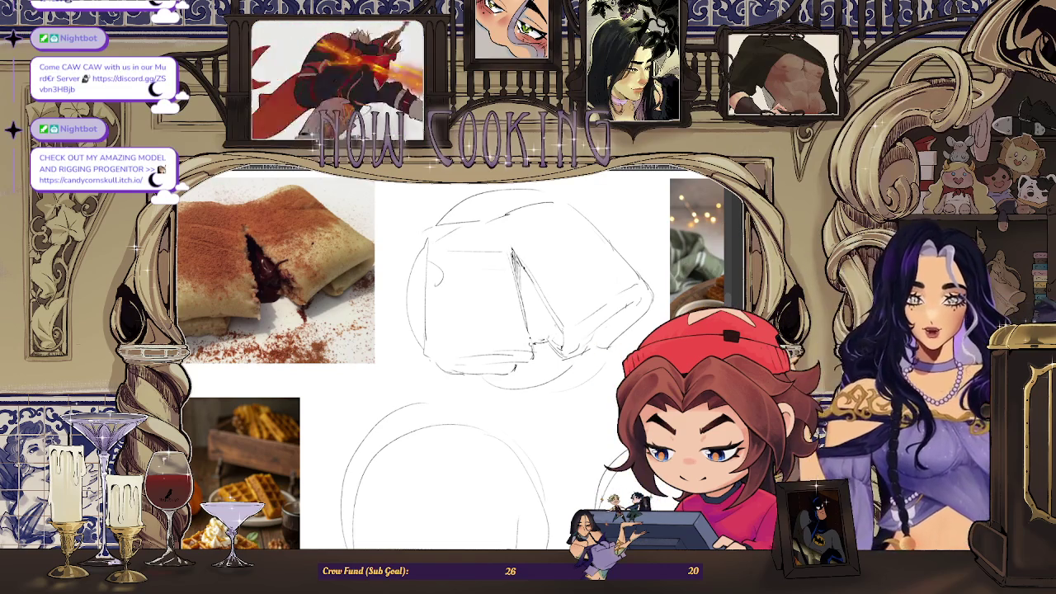
{"action": "key", "text": "alt+Tab"}
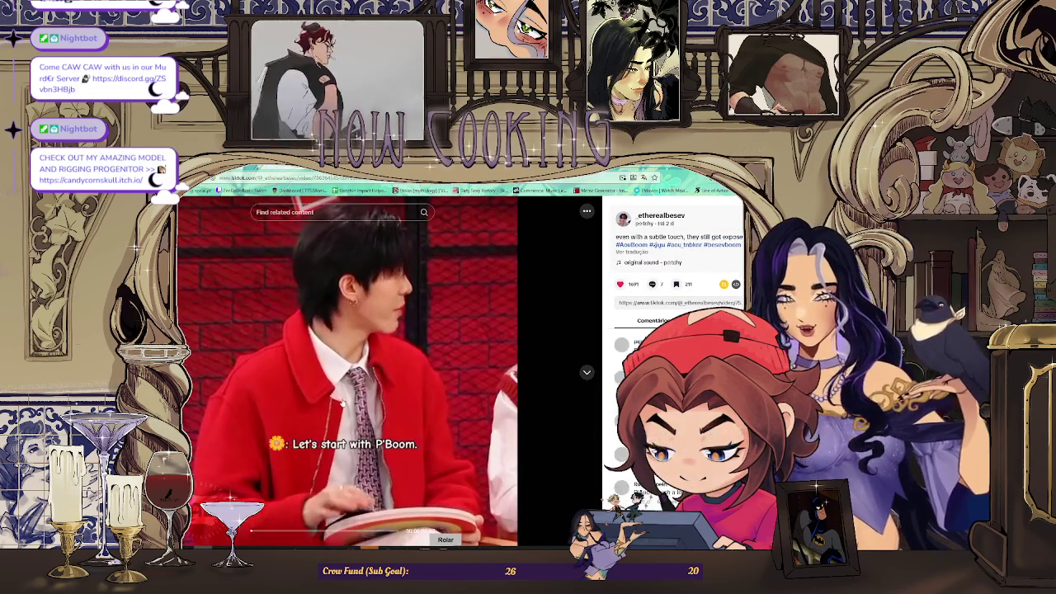
Skip to the family-at-the-table TikTok video and pause it on its 'Microsoft' caption
{"action": "left_click", "coordinate": [584, 373]}
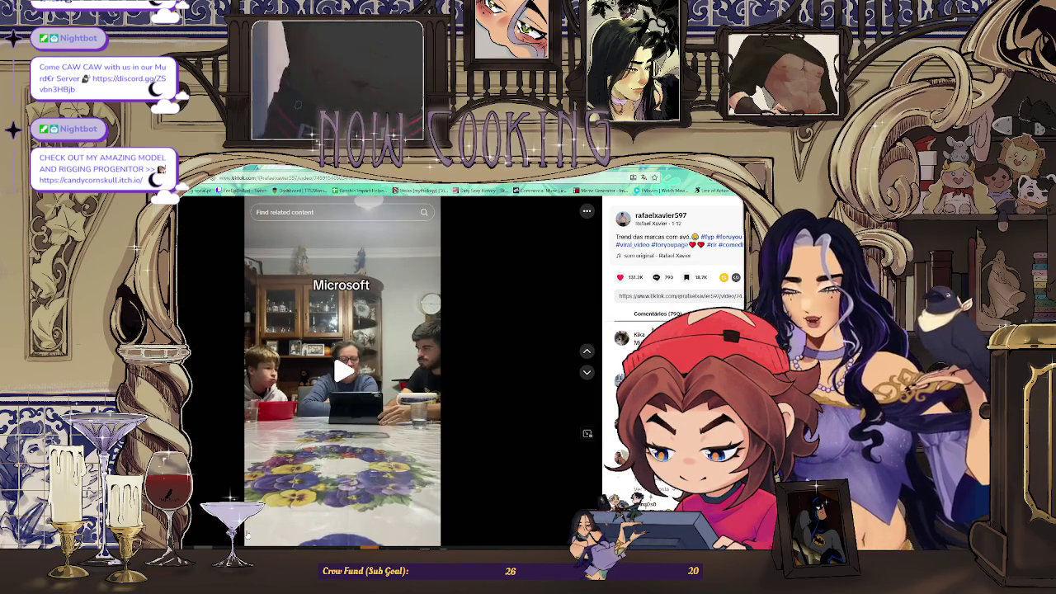
{"action": "left_click", "coordinate": [289, 177]}
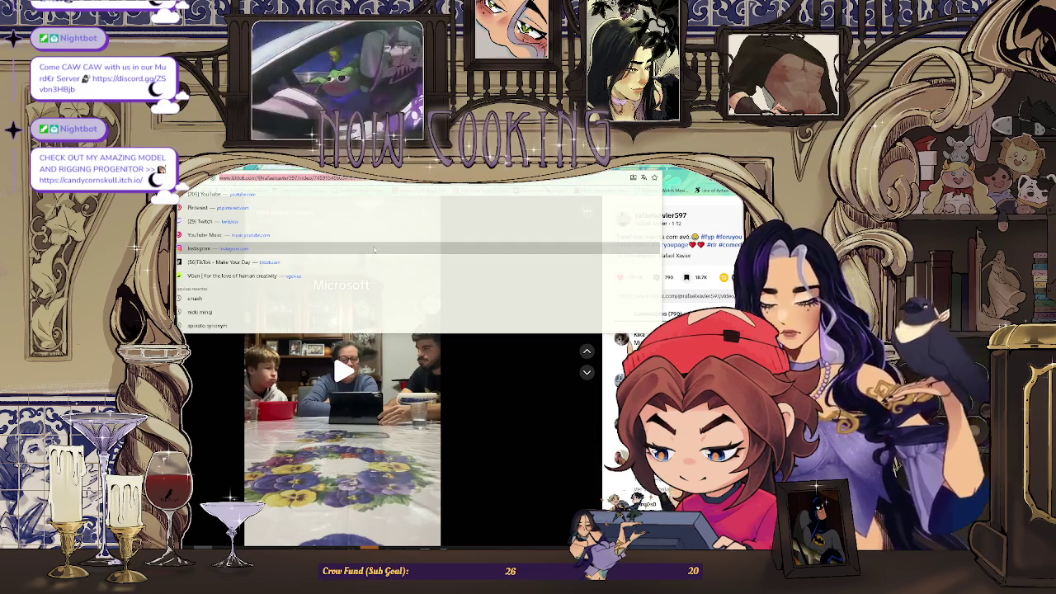
{"action": "key", "text": "Escape"}
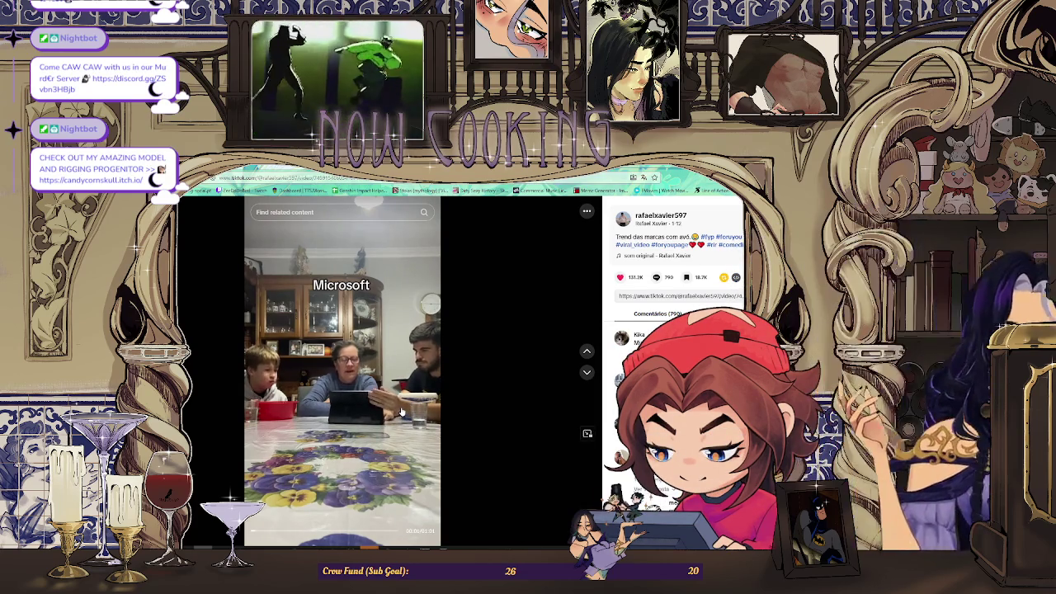
{"action": "left_click", "coordinate": [392, 250]}
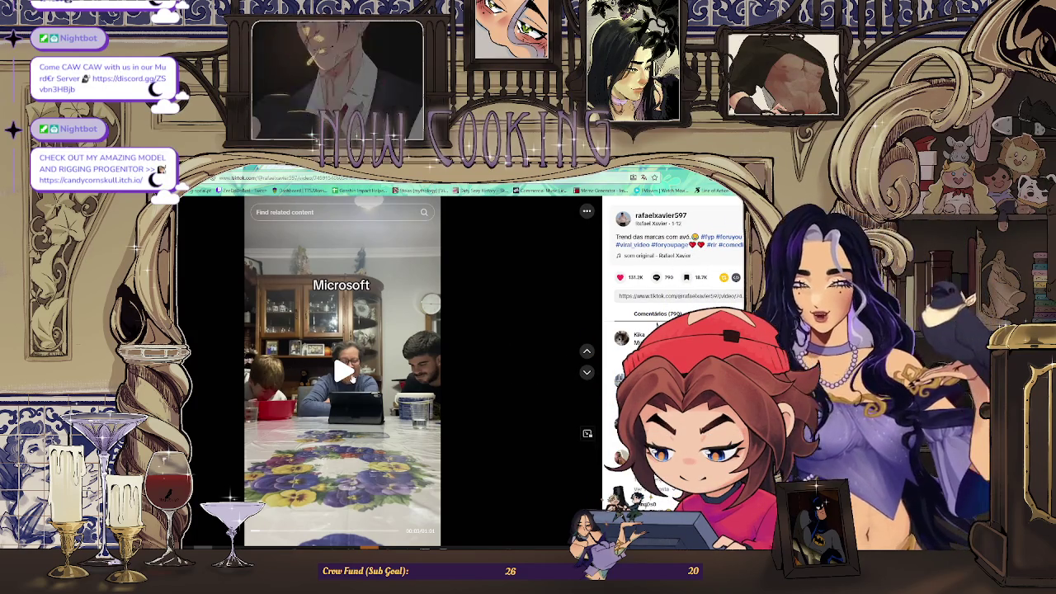
{"action": "left_click", "coordinate": [280, 316]}
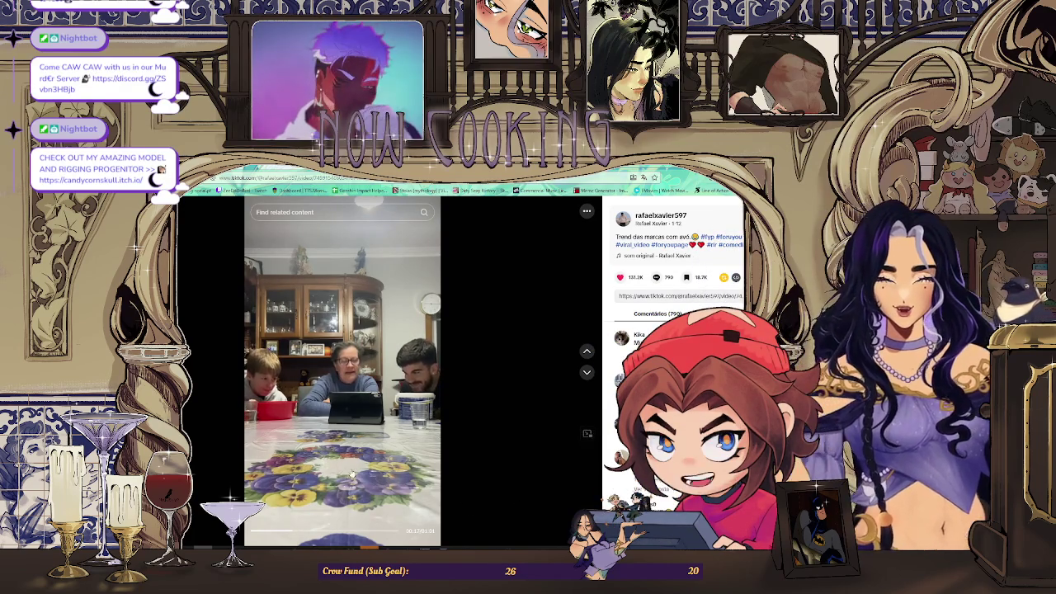
{"action": "left_click", "coordinate": [398, 372]}
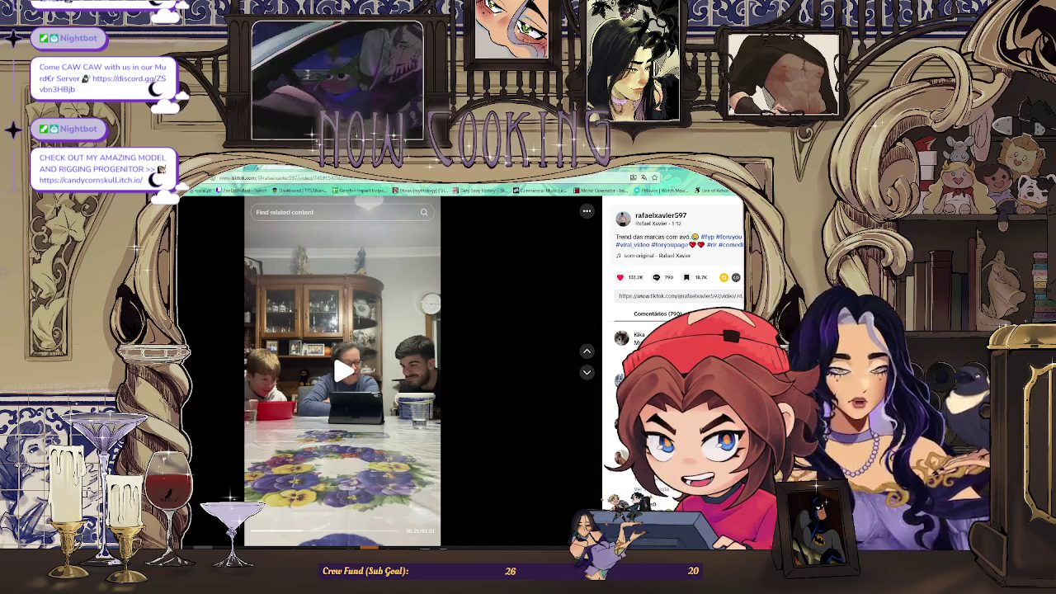
Pause the family clip on its Louis Vuitton moment, then zoom out on the reference board
{"action": "left_click", "coordinate": [410, 373]}
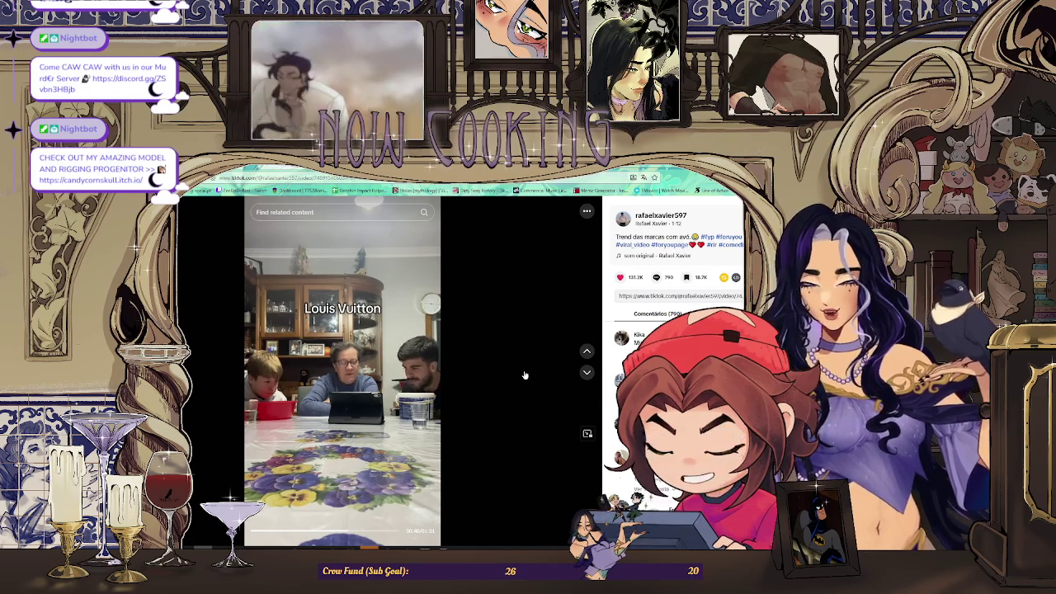
{"action": "left_click", "coordinate": [349, 380]}
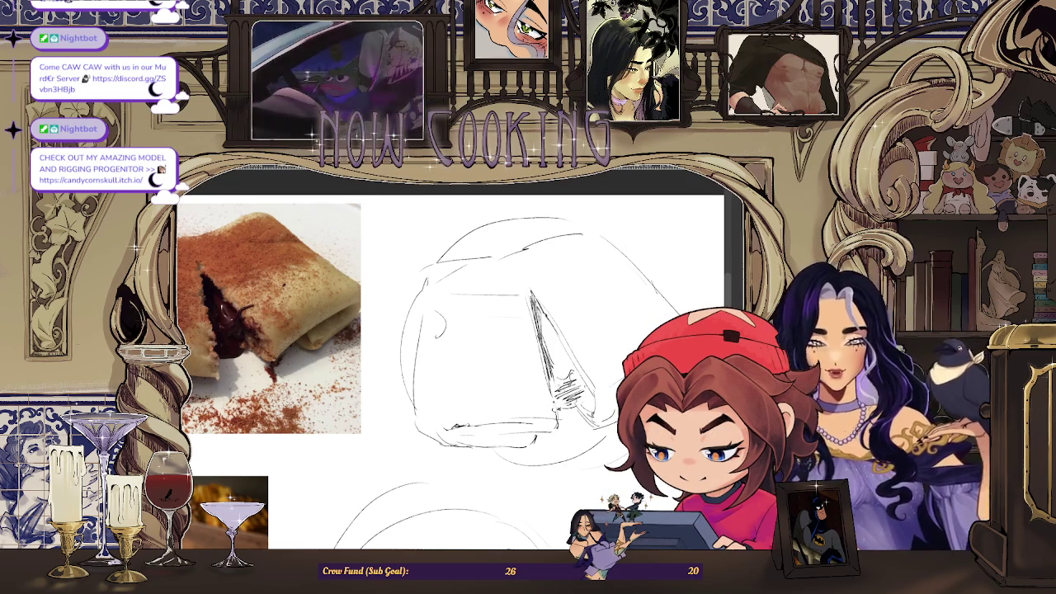
{"action": "key", "text": "ctrl+minus"}
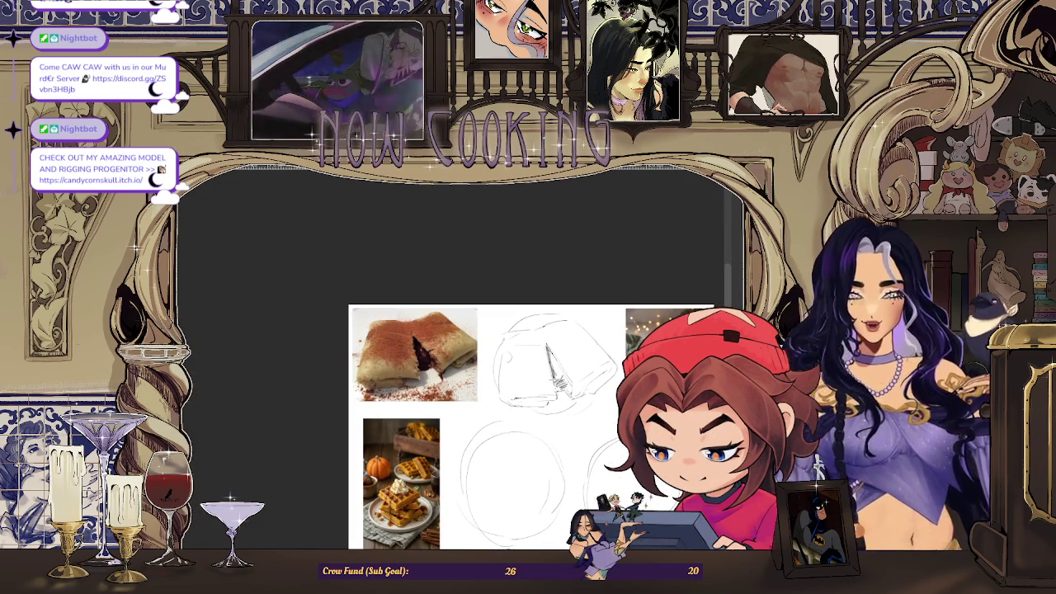
{"action": "scroll", "coordinate": [676, 433], "scroll_direction": "up", "scroll_amount": 2}
{"action": "scroll", "coordinate": [676, 433], "scroll_direction": "up", "scroll_amount": 2}
{"action": "scroll", "coordinate": [676, 433], "scroll_direction": "up", "scroll_amount": 2}
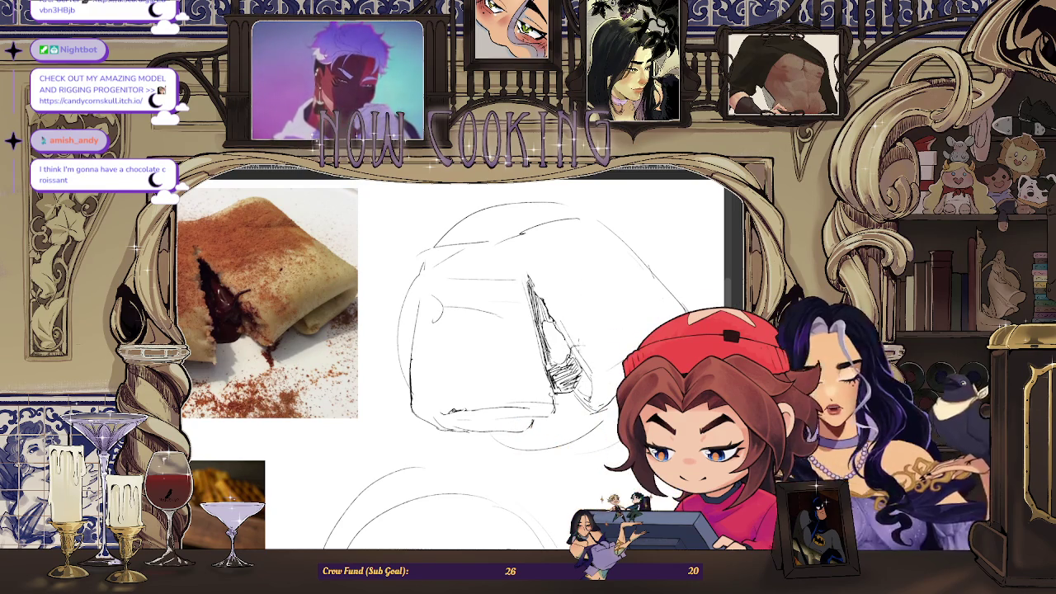
{"action": "scroll", "coordinate": [450, 363], "scroll_direction": "down", "scroll_amount": 2}
{"action": "scroll", "coordinate": [450, 363], "scroll_direction": "down", "scroll_amount": 1}
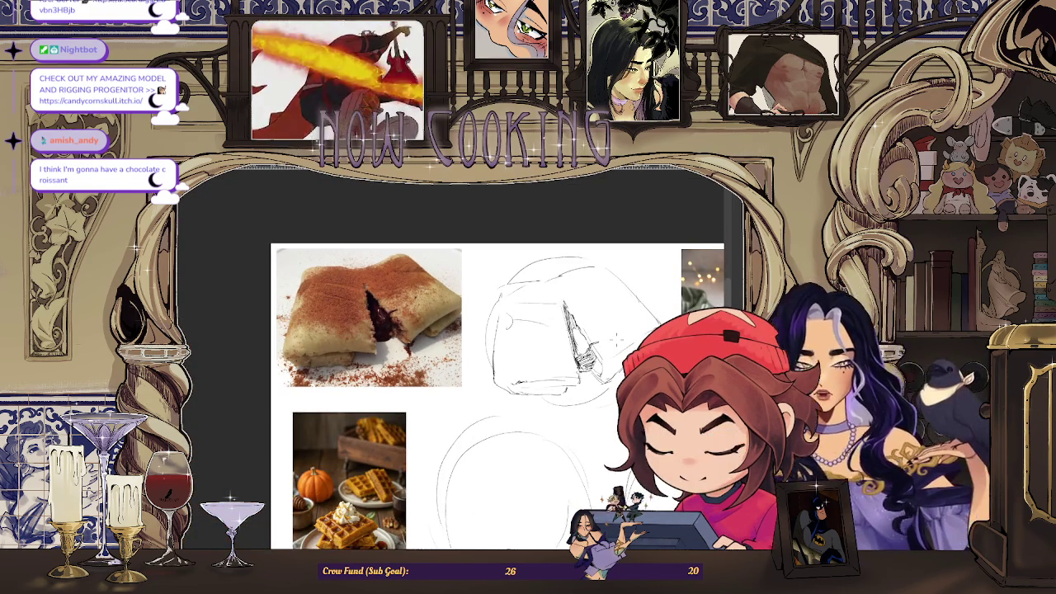
{"action": "scroll", "coordinate": [495, 322], "scroll_direction": "up", "scroll_amount": 1}
{"action": "scroll", "coordinate": [495, 322], "scroll_direction": "up", "scroll_amount": 1}
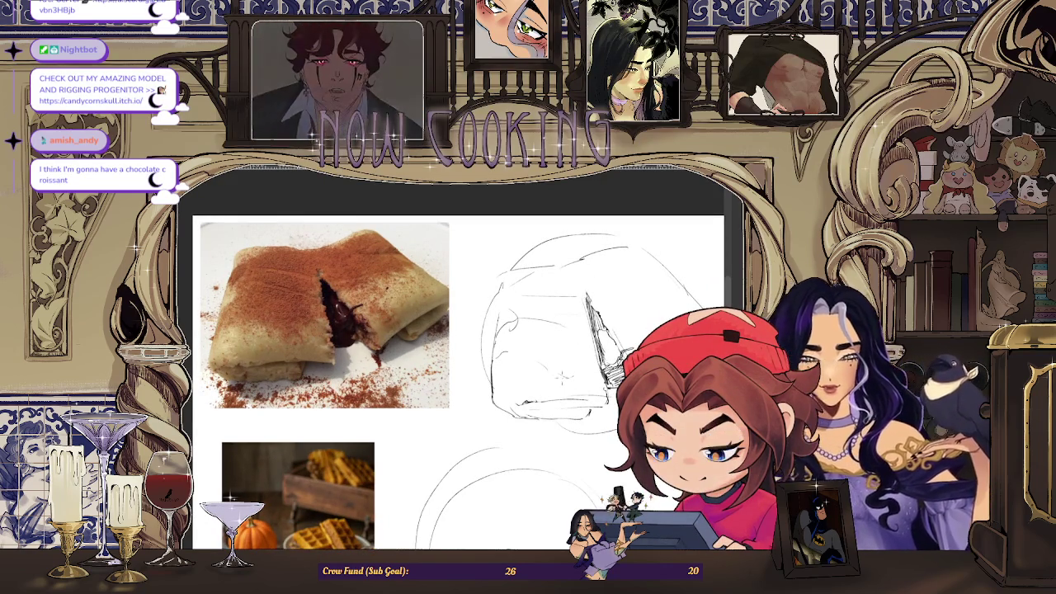
{"action": "left_click_drag", "start_coordinate": [554, 302], "coordinate": [491, 393]}
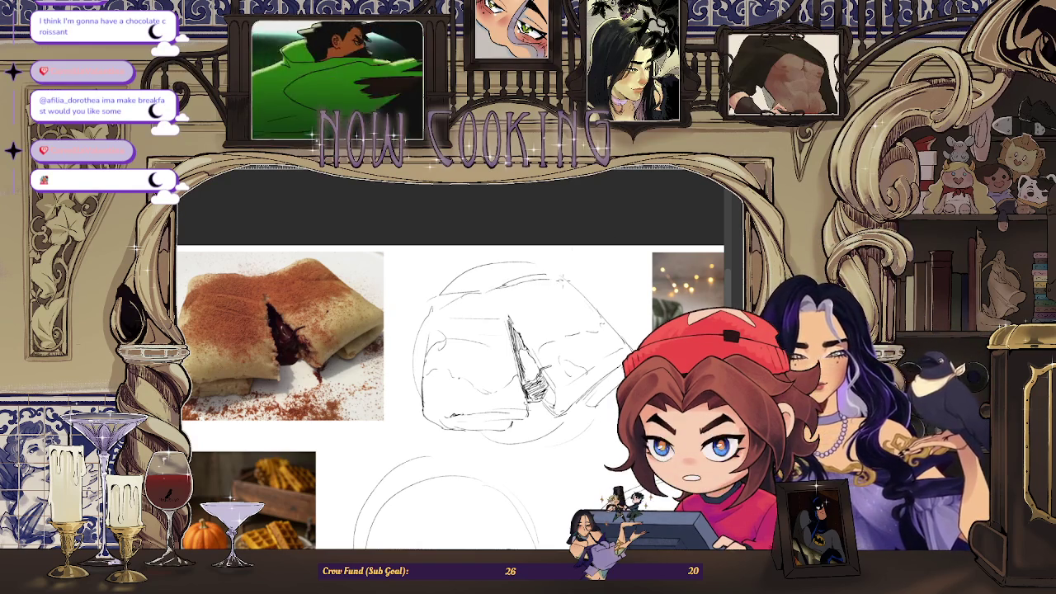
Flip the canvas view horizontally and zoom around to check the mirrored crepe sketch
{"action": "scroll", "coordinate": [511, 330], "scroll_direction": "up", "scroll_amount": 2}
{"action": "scroll", "coordinate": [449, 379], "scroll_direction": "up", "scroll_amount": 2}
{"action": "scroll", "coordinate": [449, 379], "scroll_direction": "up", "scroll_amount": 2}
{"action": "scroll", "coordinate": [450, 375], "scroll_direction": "down", "scroll_amount": 2}
{"action": "scroll", "coordinate": [450, 375], "scroll_direction": "down", "scroll_amount": 2}
{"action": "scroll", "coordinate": [449, 375], "scroll_direction": "up", "scroll_amount": 1}
{"action": "scroll", "coordinate": [512, 379], "scroll_direction": "up", "scroll_amount": 1}
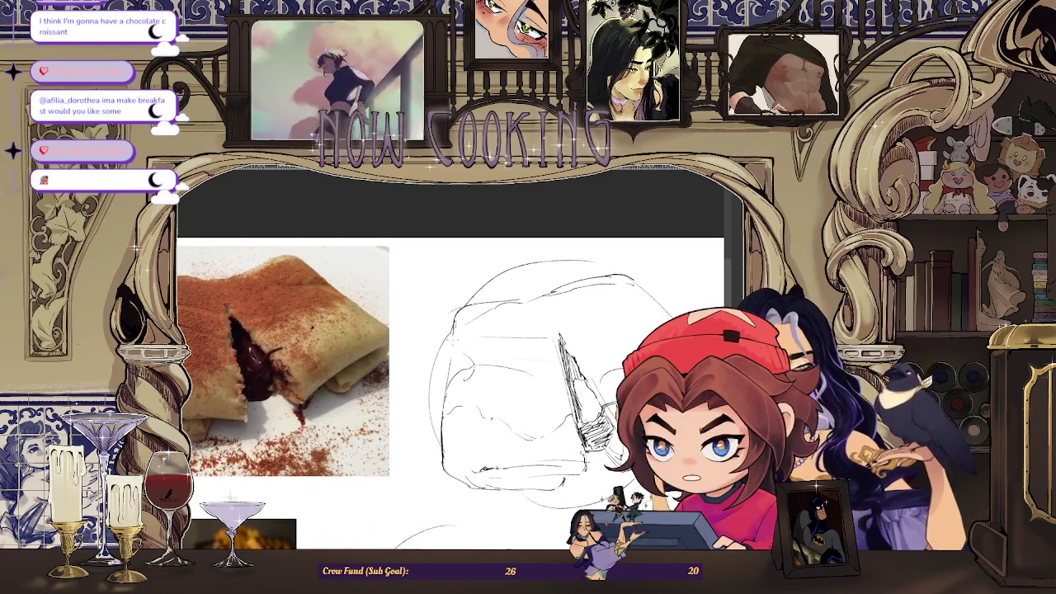
{"action": "scroll", "coordinate": [470, 307], "scroll_direction": "up", "scroll_amount": 1}
{"action": "scroll", "coordinate": [467, 282], "scroll_direction": "down", "scroll_amount": 2}
{"action": "scroll", "coordinate": [467, 282], "scroll_direction": "up", "scroll_amount": 1}
{"action": "scroll", "coordinate": [454, 344], "scroll_direction": "up", "scroll_amount": 1}
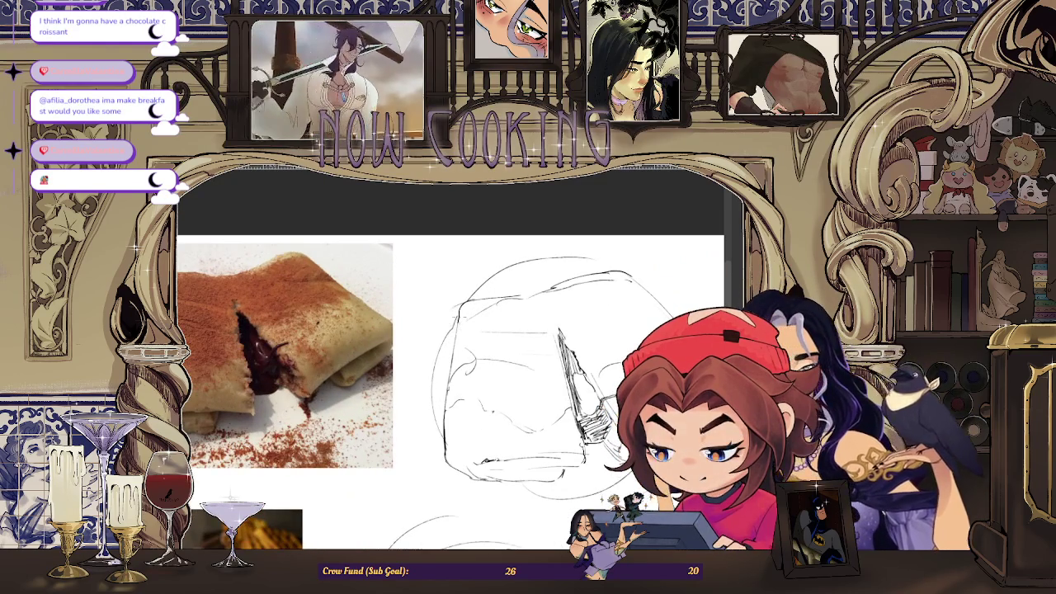
{"action": "scroll", "coordinate": [536, 346], "scroll_direction": "down", "scroll_amount": 1}
{"action": "scroll", "coordinate": [536, 346], "scroll_direction": "down", "scroll_amount": 1}
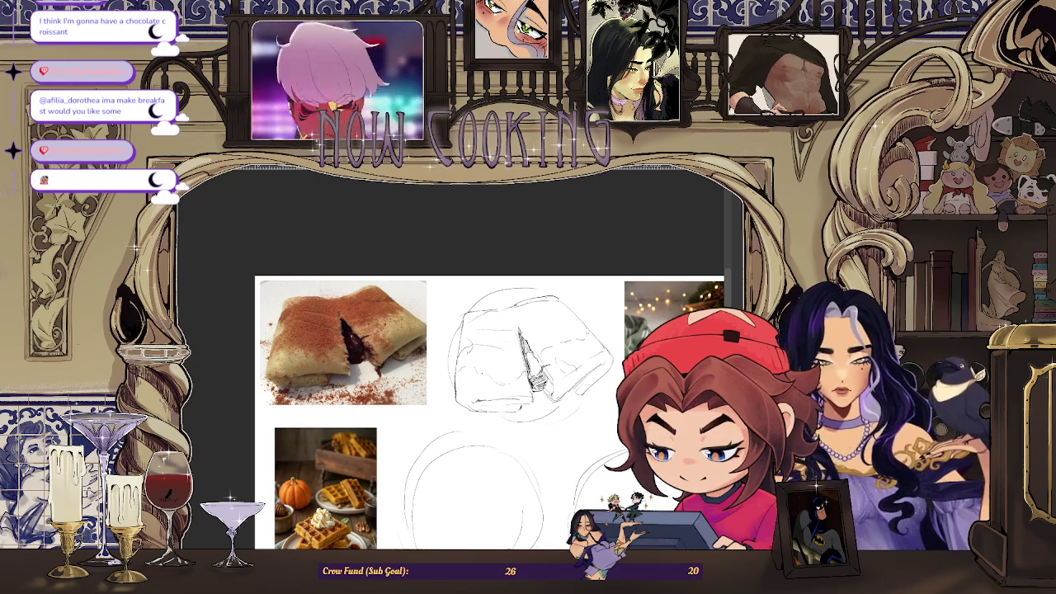
{"action": "key", "text": "m"}
{"action": "scroll", "coordinate": [486, 412], "scroll_direction": "down", "scroll_amount": 1}
{"action": "scroll", "coordinate": [487, 412], "scroll_direction": "up", "scroll_amount": 1}
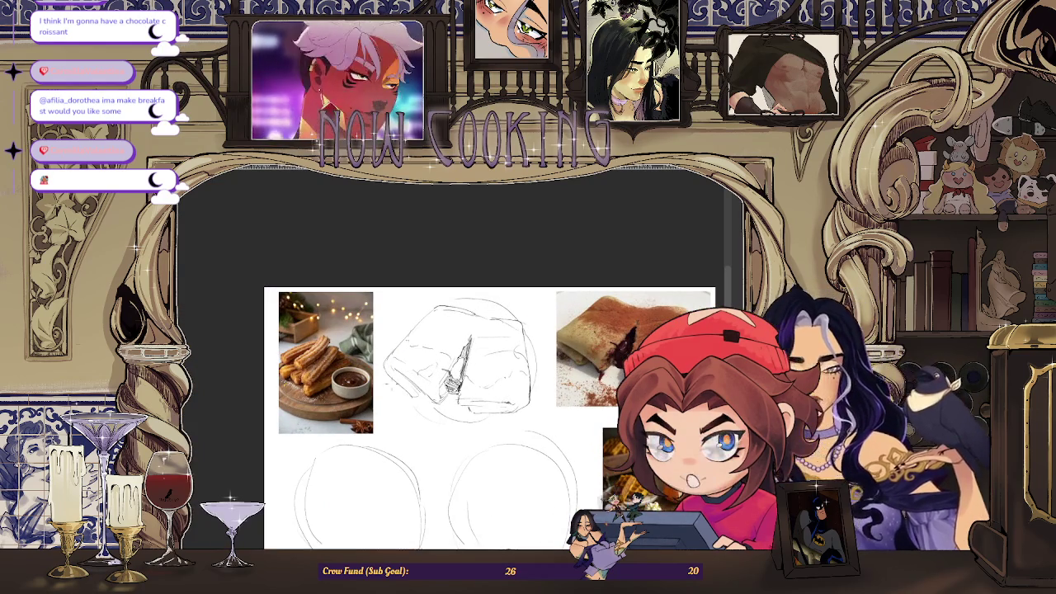
{"action": "scroll", "coordinate": [487, 372], "scroll_direction": "up", "scroll_amount": 1}
{"action": "scroll", "coordinate": [487, 371], "scroll_direction": "up", "scroll_amount": 1}
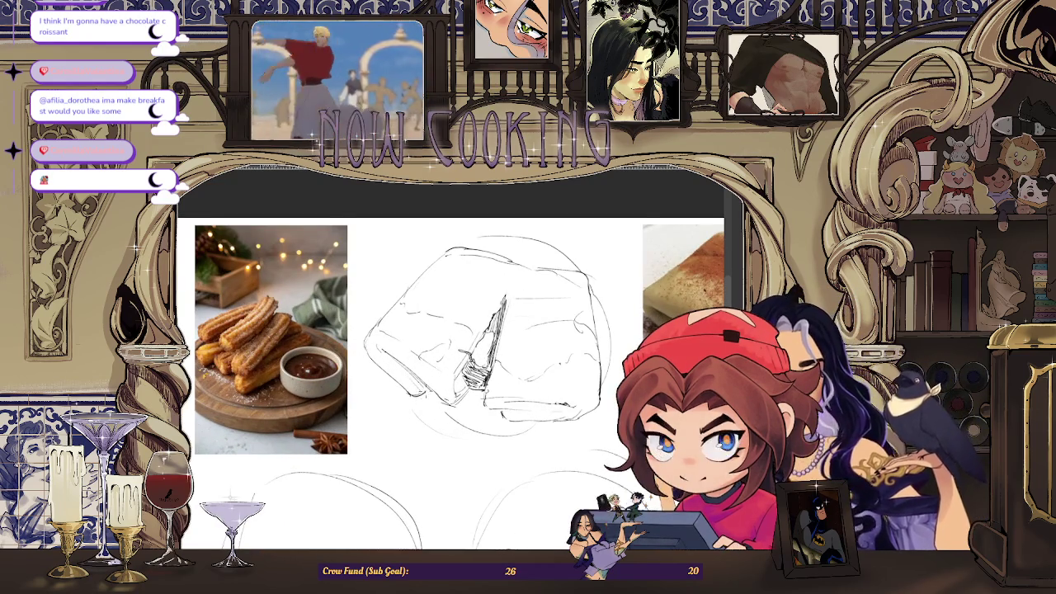
{"action": "scroll", "coordinate": [487, 372], "scroll_direction": "down", "scroll_amount": 1}
{"action": "scroll", "coordinate": [487, 372], "scroll_direction": "up", "scroll_amount": 1}
{"action": "scroll", "coordinate": [486, 371], "scroll_direction": "down", "scroll_amount": 1}
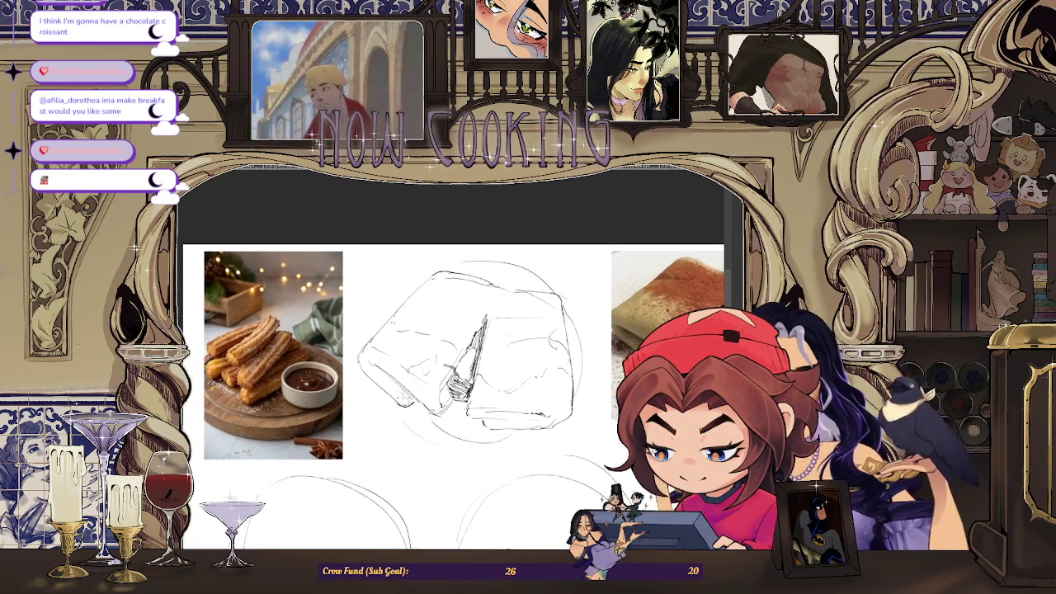
{"action": "scroll", "coordinate": [486, 371], "scroll_direction": "up", "scroll_amount": 1}
{"action": "scroll", "coordinate": [486, 371], "scroll_direction": "down", "scroll_amount": 2}
{"action": "scroll", "coordinate": [487, 371], "scroll_direction": "up", "scroll_amount": 1}
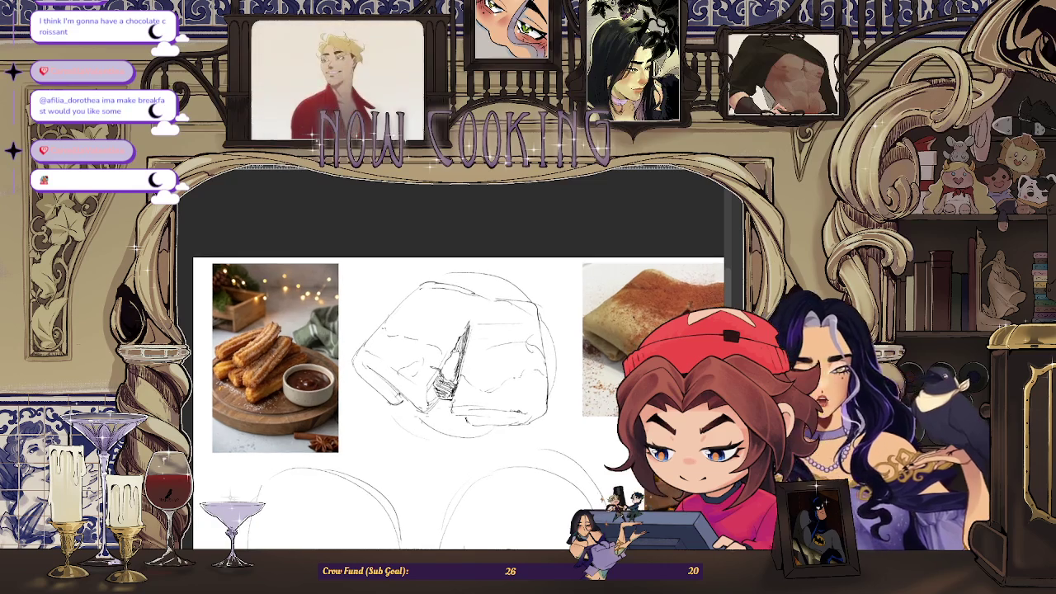
{"action": "scroll", "coordinate": [453, 363], "scroll_direction": "up", "scroll_amount": 1}
{"action": "scroll", "coordinate": [454, 362], "scroll_direction": "up", "scroll_amount": 2}
{"action": "scroll", "coordinate": [453, 363], "scroll_direction": "up", "scroll_amount": 1}
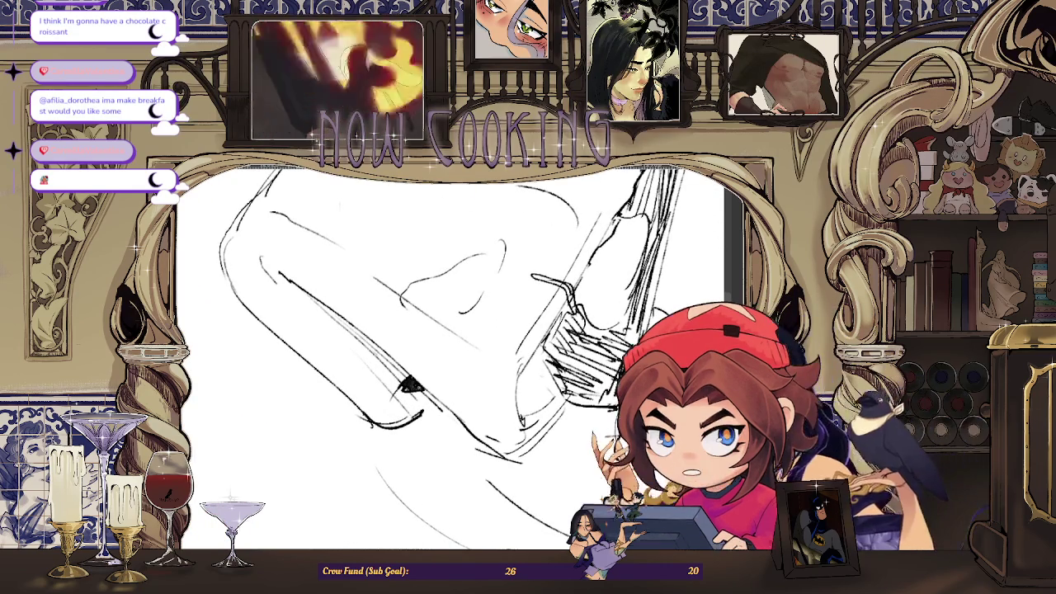
{"action": "scroll", "coordinate": [412, 387], "scroll_direction": "down", "scroll_amount": 3}
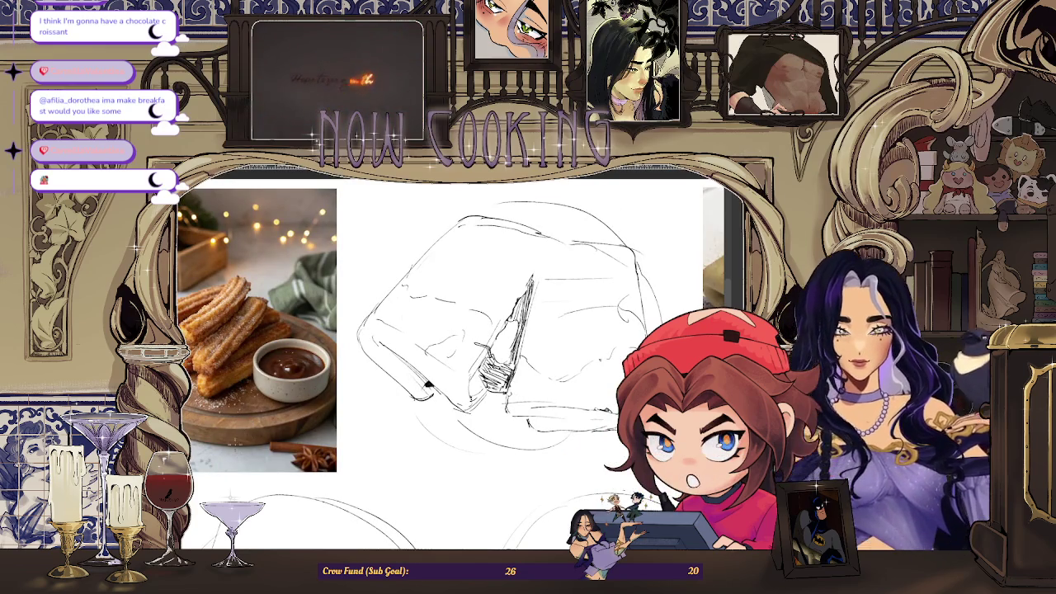
{"action": "scroll", "coordinate": [453, 362], "scroll_direction": "down", "scroll_amount": 2}
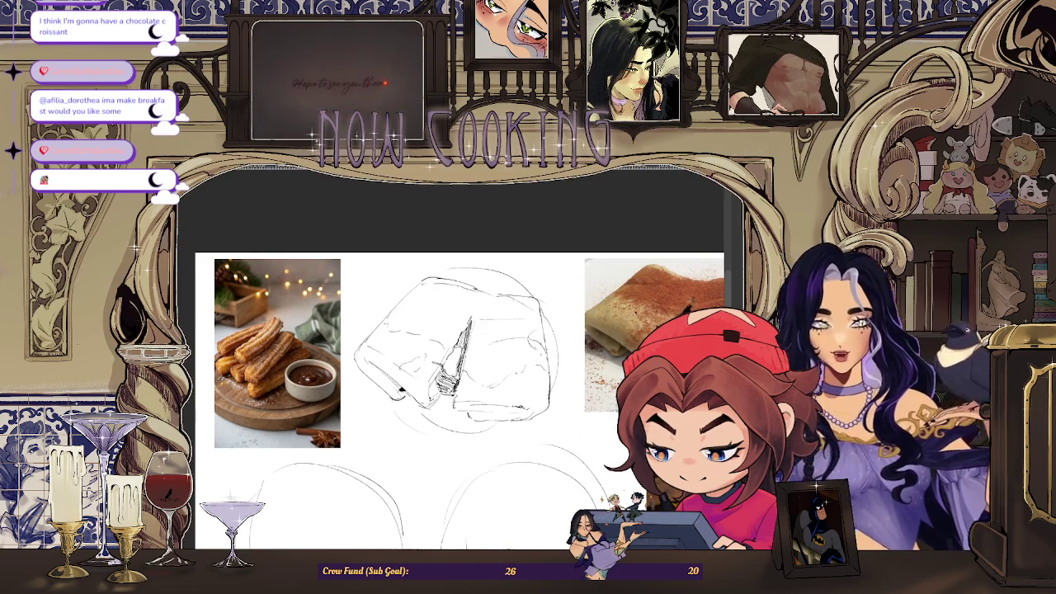
Flip the view back to normal and add a short line at the crepe sketch's bottom
{"action": "key", "text": "m"}
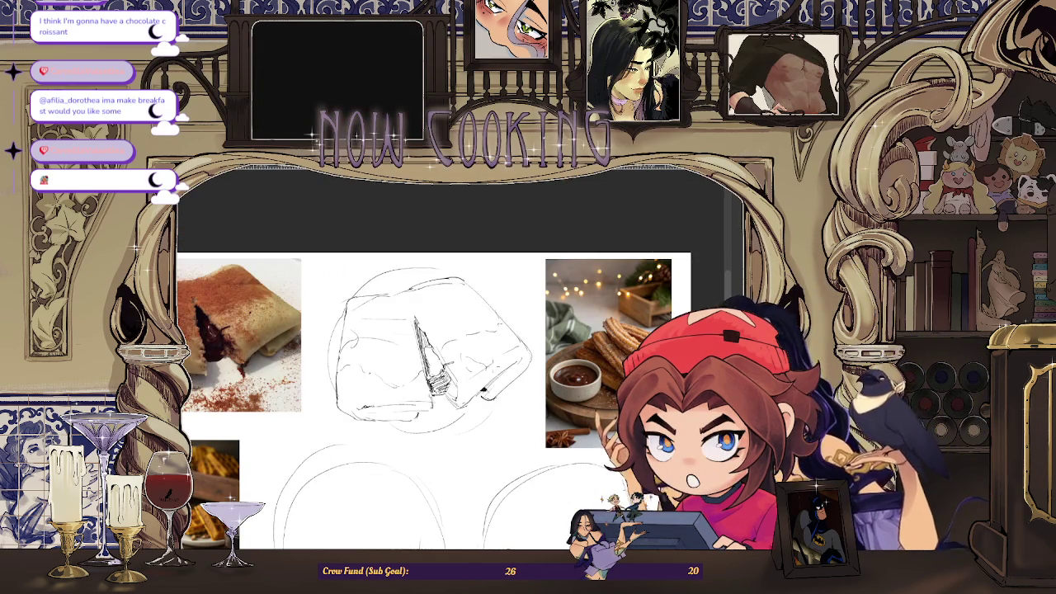
{"action": "scroll", "coordinate": [453, 363], "scroll_direction": "up", "scroll_amount": 2}
{"action": "scroll", "coordinate": [453, 362], "scroll_direction": "down", "scroll_amount": 2}
{"action": "scroll", "coordinate": [453, 362], "scroll_direction": "up", "scroll_amount": 2}
{"action": "scroll", "coordinate": [379, 355], "scroll_direction": "up", "scroll_amount": 1}
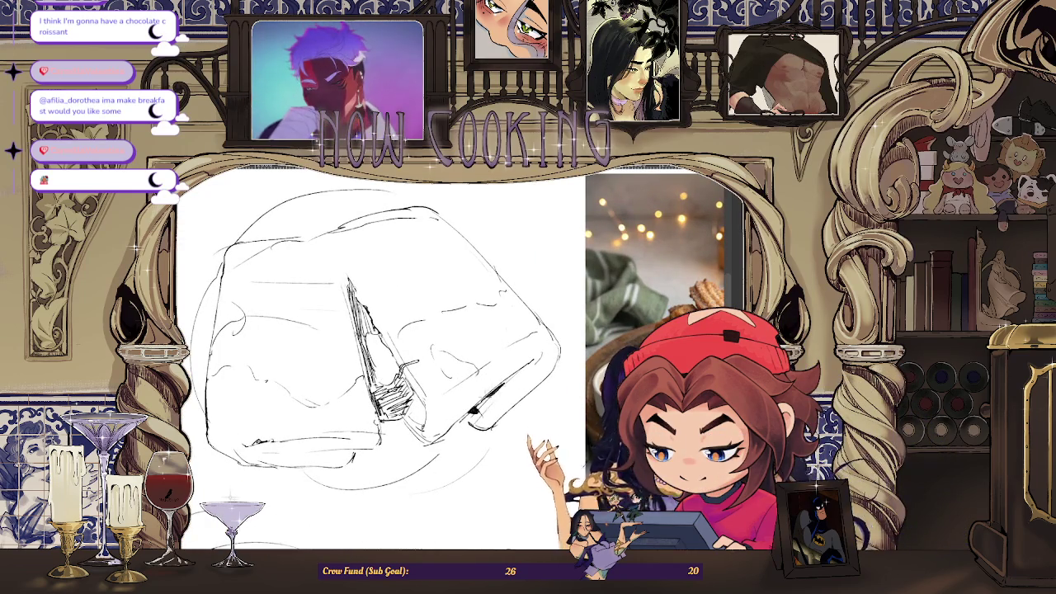
{"action": "scroll", "coordinate": [441, 409], "scroll_direction": "down", "scroll_amount": 3}
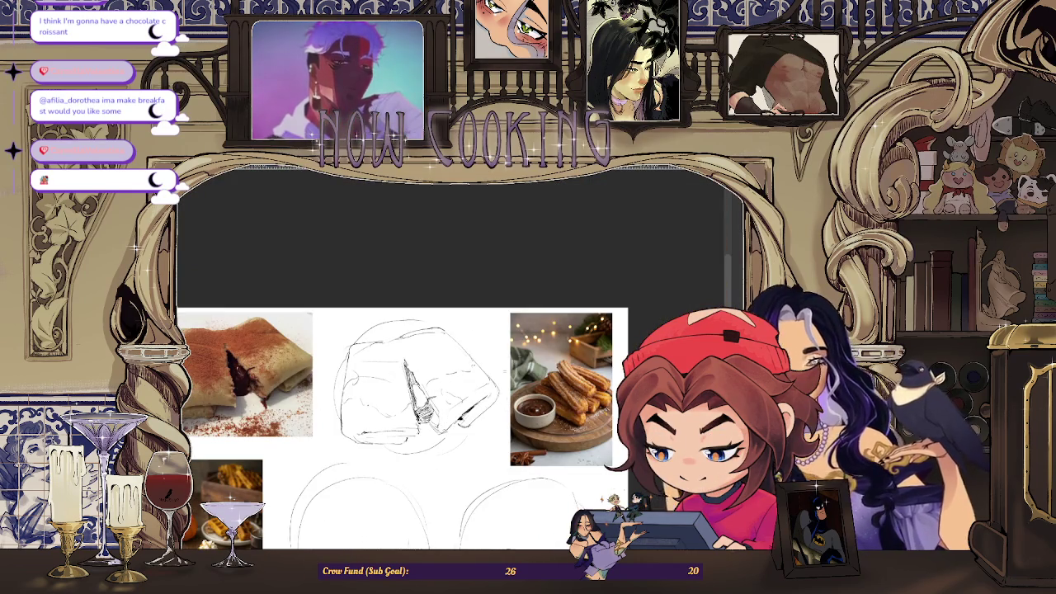
{"action": "scroll", "coordinate": [495, 341], "scroll_direction": "down", "scroll_amount": 1}
{"action": "scroll", "coordinate": [495, 340], "scroll_direction": "up", "scroll_amount": 3}
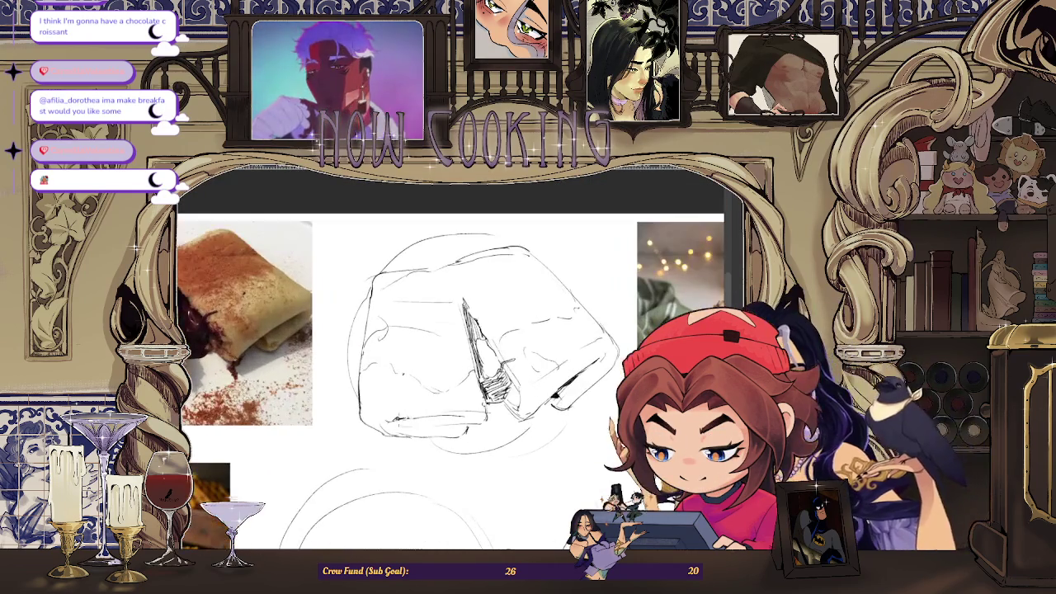
{"action": "scroll", "coordinate": [453, 339], "scroll_direction": "down", "scroll_amount": 2}
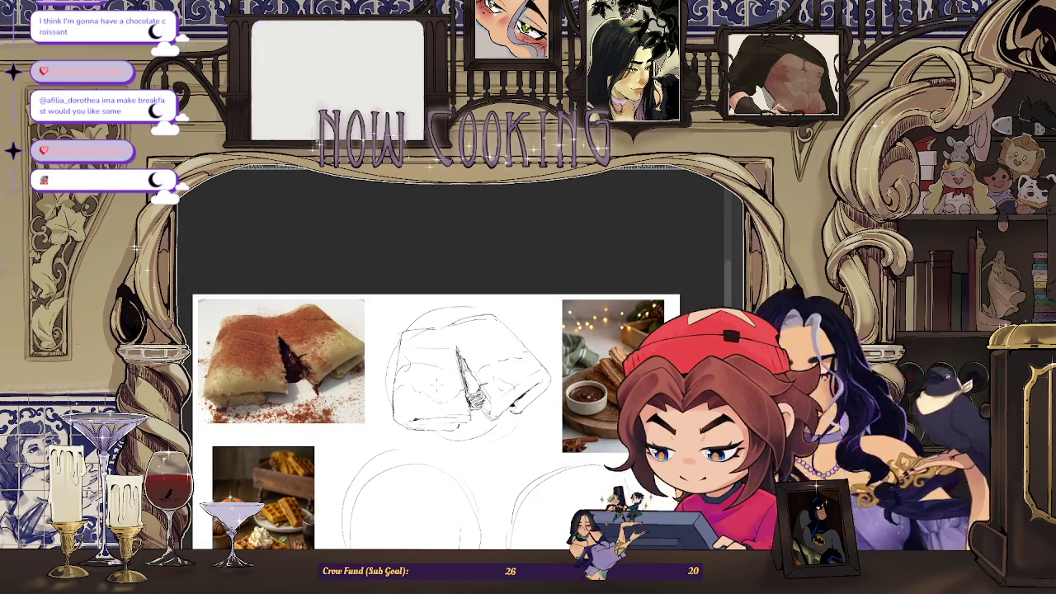
{"action": "scroll", "coordinate": [454, 338], "scroll_direction": "up", "scroll_amount": 2}
{"action": "scroll", "coordinate": [454, 338], "scroll_direction": "up", "scroll_amount": 1}
{"action": "scroll", "coordinate": [453, 338], "scroll_direction": "up", "scroll_amount": 1}
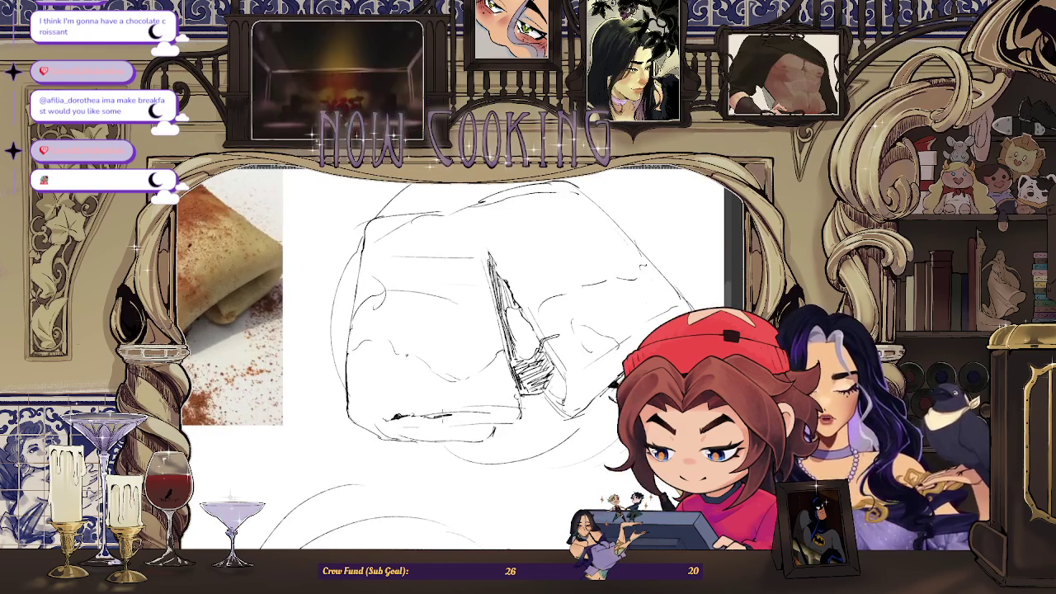
{"action": "scroll", "coordinate": [495, 346], "scroll_direction": "up", "scroll_amount": 1}
{"action": "scroll", "coordinate": [495, 347], "scroll_direction": "down", "scroll_amount": 2}
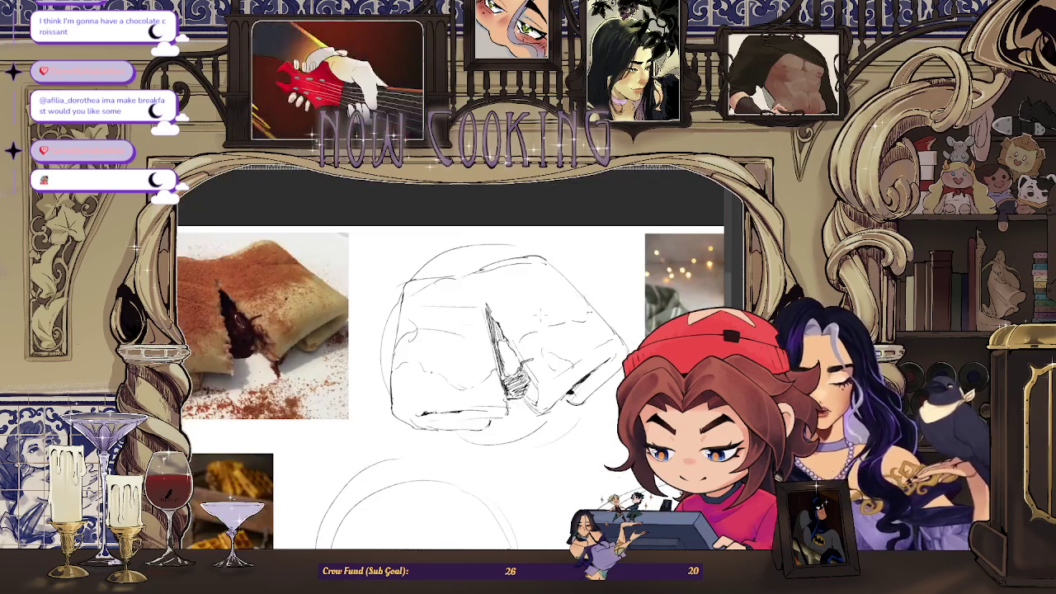
{"action": "scroll", "coordinate": [495, 346], "scroll_direction": "down", "scroll_amount": 1}
{"action": "scroll", "coordinate": [494, 346], "scroll_direction": "up", "scroll_amount": 1}
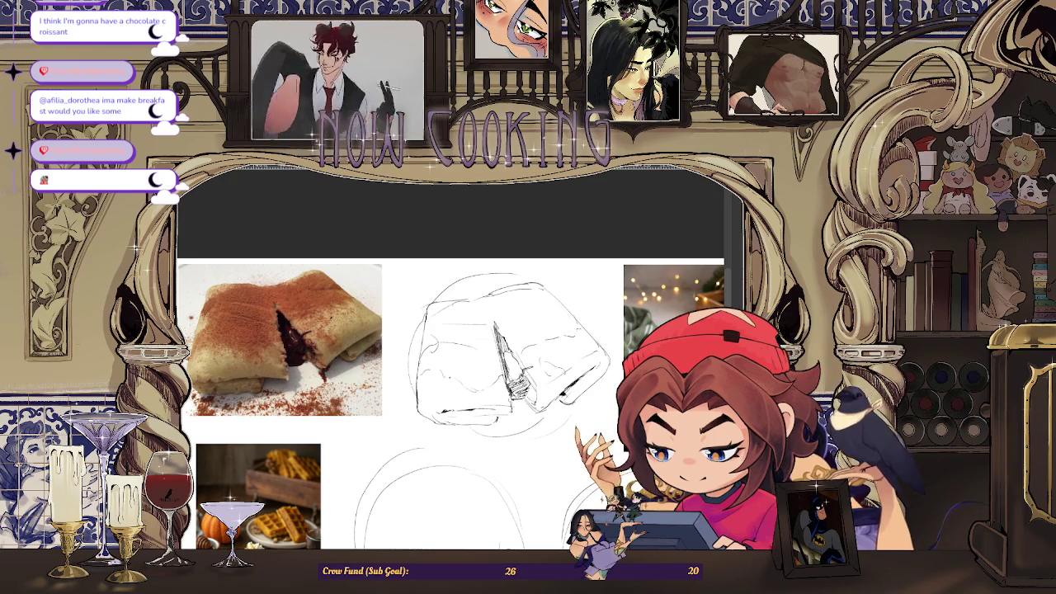
{"action": "scroll", "coordinate": [495, 347], "scroll_direction": "up", "scroll_amount": 2}
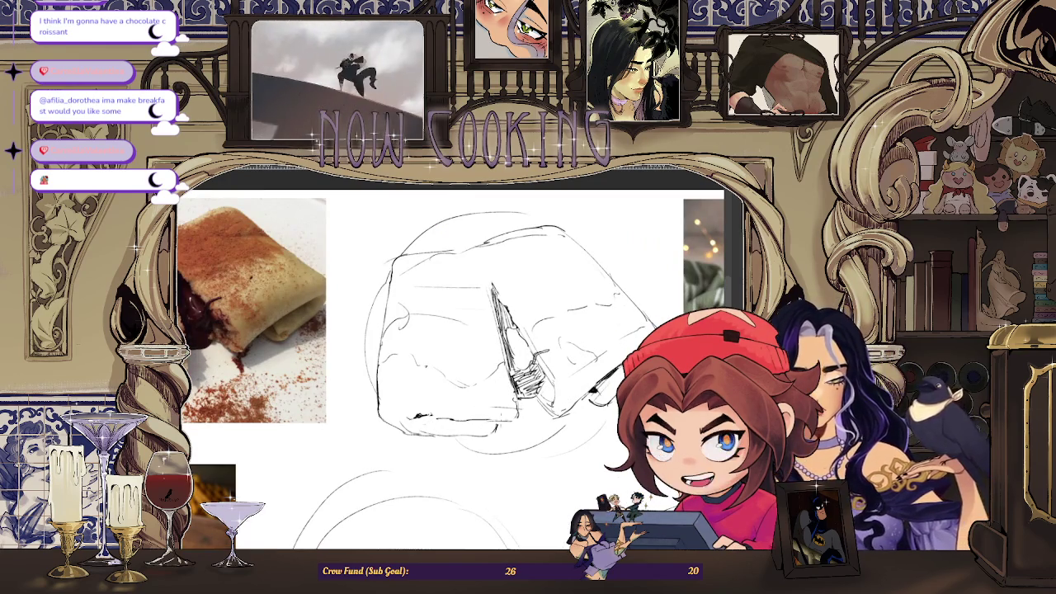
{"action": "scroll", "coordinate": [495, 347], "scroll_direction": "down", "scroll_amount": 2}
{"action": "scroll", "coordinate": [561, 403], "scroll_direction": "up", "scroll_amount": 1}
{"action": "scroll", "coordinate": [561, 403], "scroll_direction": "up", "scroll_amount": 1}
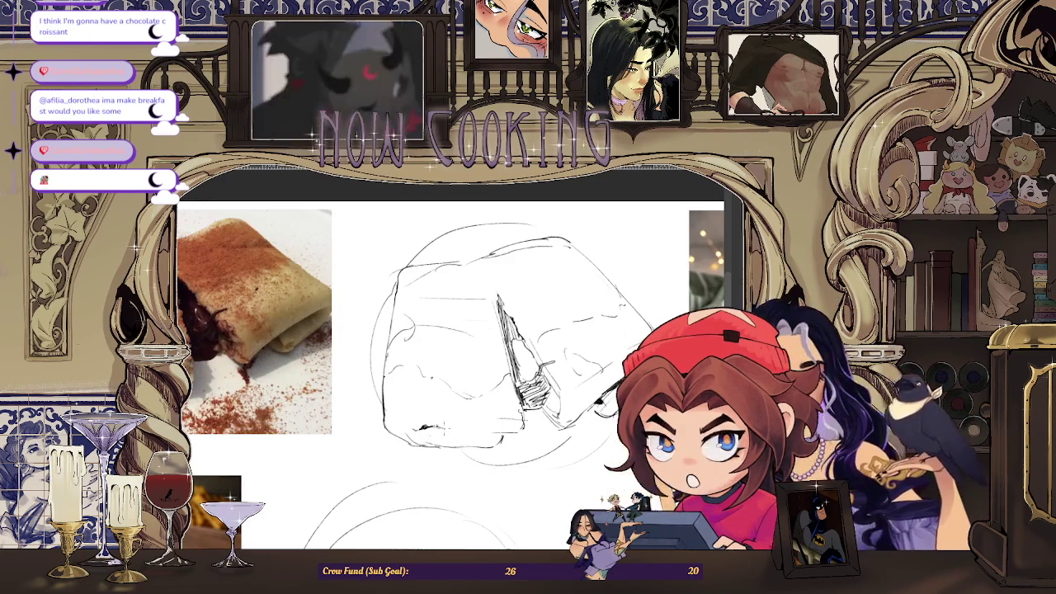
{"action": "left_click_drag", "start_coordinate": [429, 429], "coordinate": [485, 431]}
Fill most of the folded crepe sketch with a tan base colour
{"action": "scroll", "coordinate": [458, 430], "scroll_direction": "up", "scroll_amount": 1}
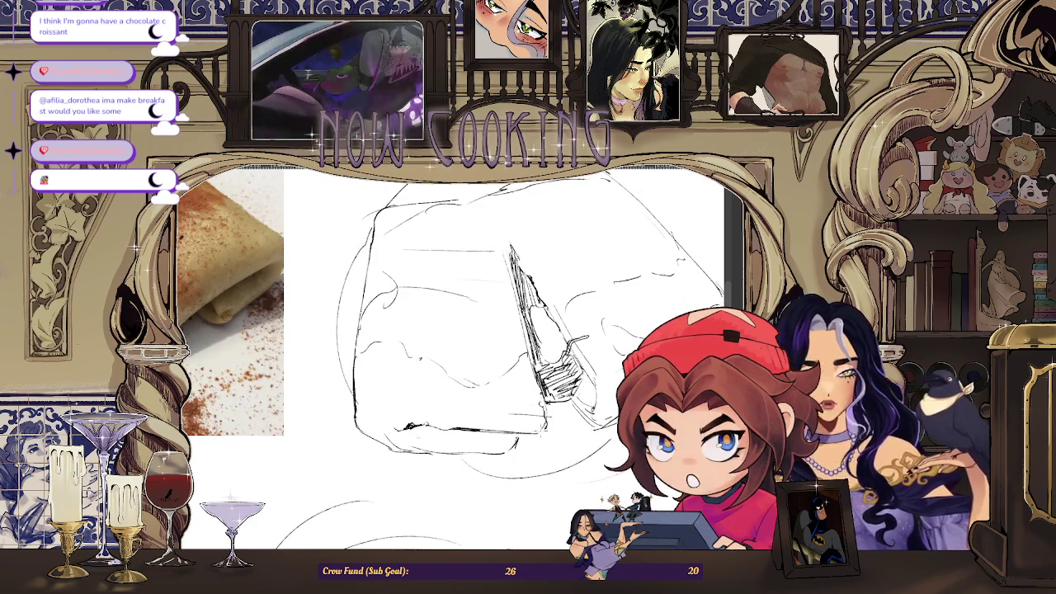
{"action": "scroll", "coordinate": [454, 347], "scroll_direction": "down", "scroll_amount": 1}
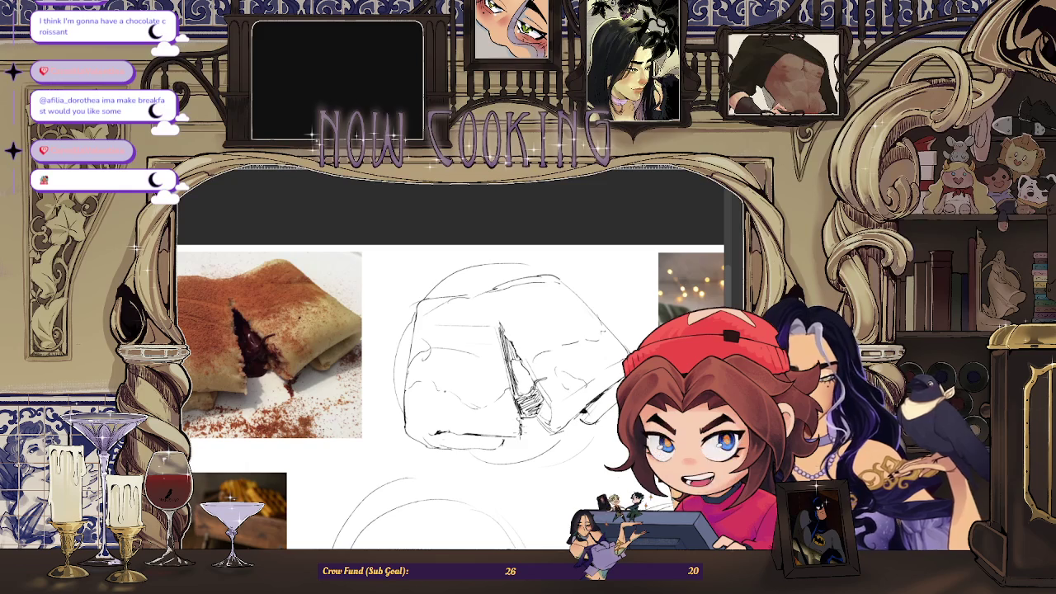
{"action": "scroll", "coordinate": [363, 452], "scroll_direction": "down", "scroll_amount": 1}
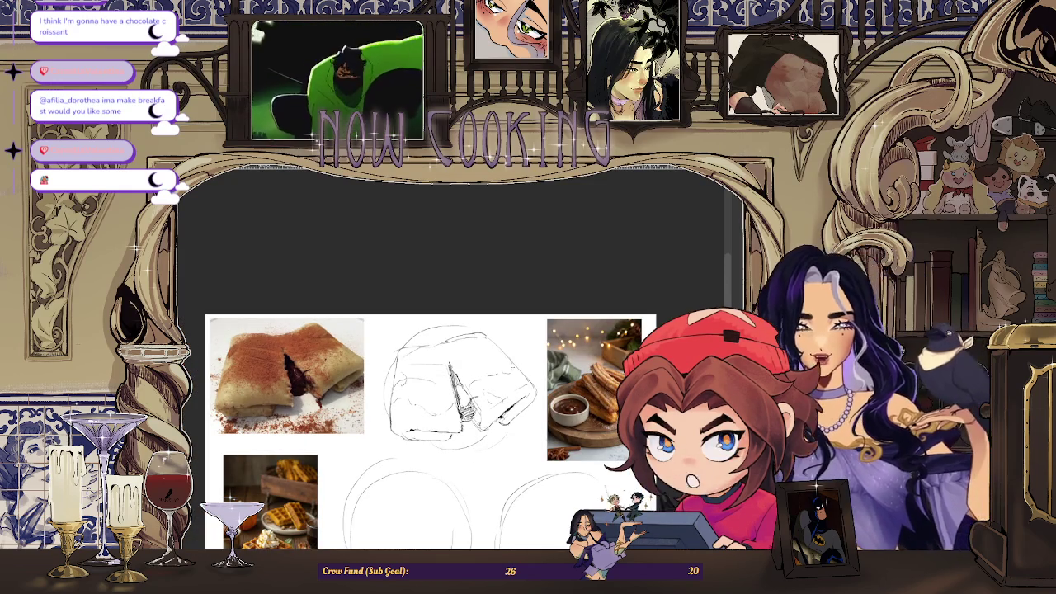
{"action": "scroll", "coordinate": [465, 433], "scroll_direction": "up", "scroll_amount": 2}
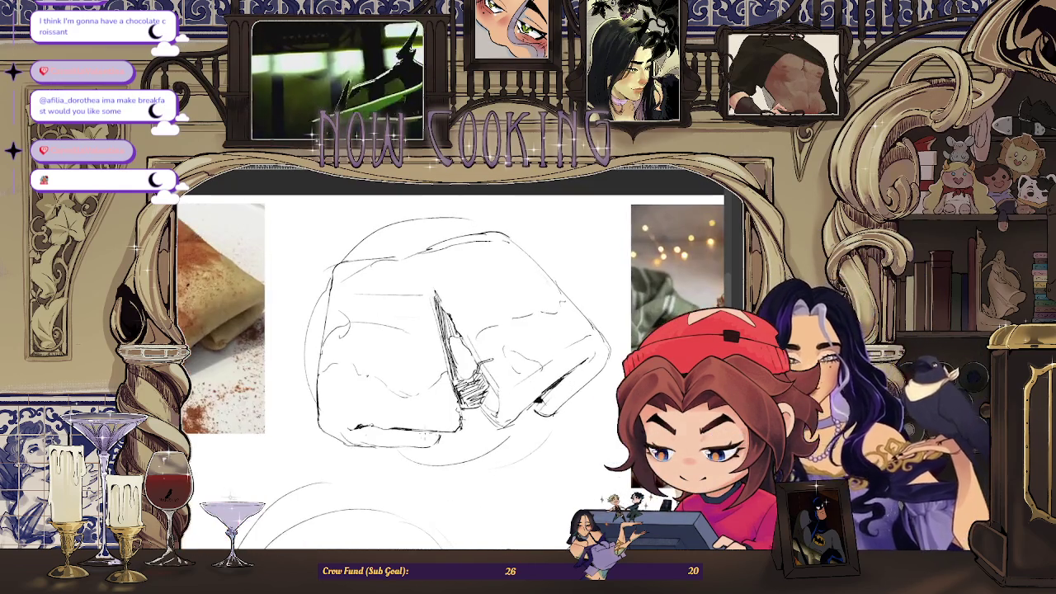
{"action": "scroll", "coordinate": [475, 421], "scroll_direction": "down", "scroll_amount": 2}
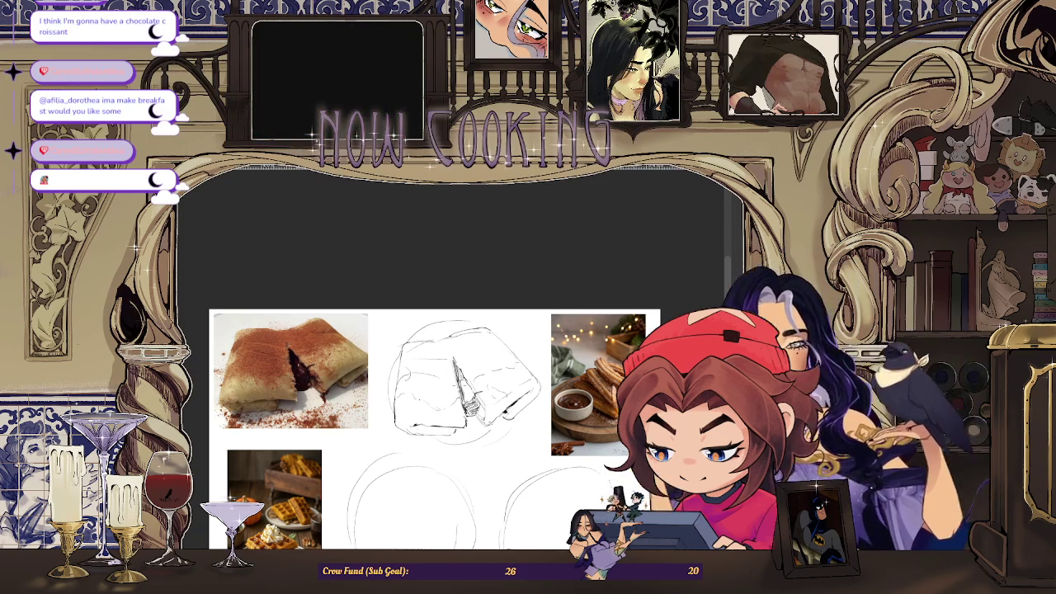
{"action": "scroll", "coordinate": [450, 288], "scroll_direction": "up", "scroll_amount": 1}
{"action": "scroll", "coordinate": [449, 289], "scroll_direction": "down", "scroll_amount": 1}
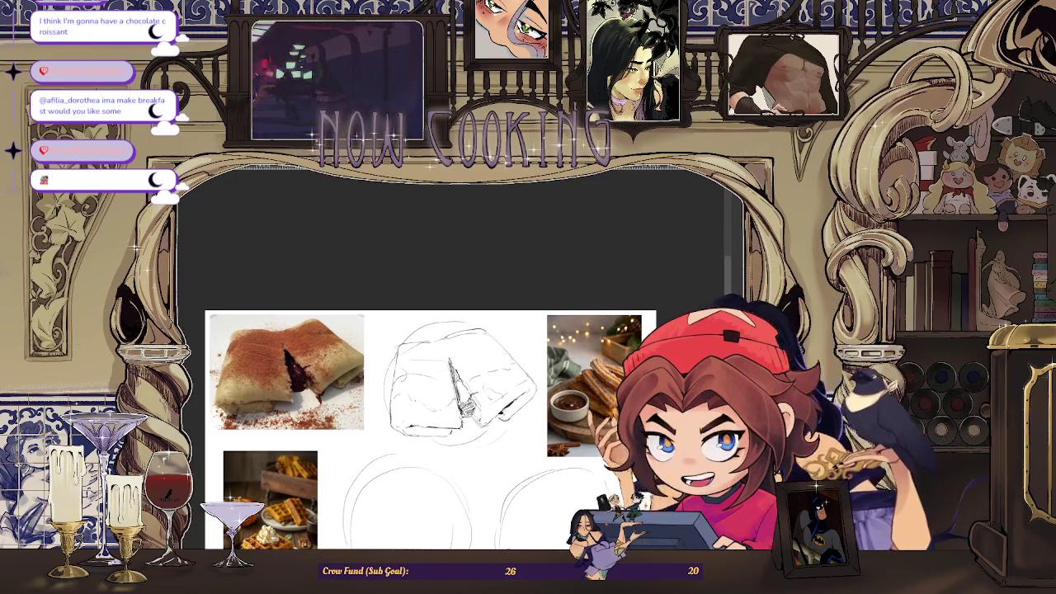
{"action": "scroll", "coordinate": [449, 288], "scroll_direction": "up", "scroll_amount": 1}
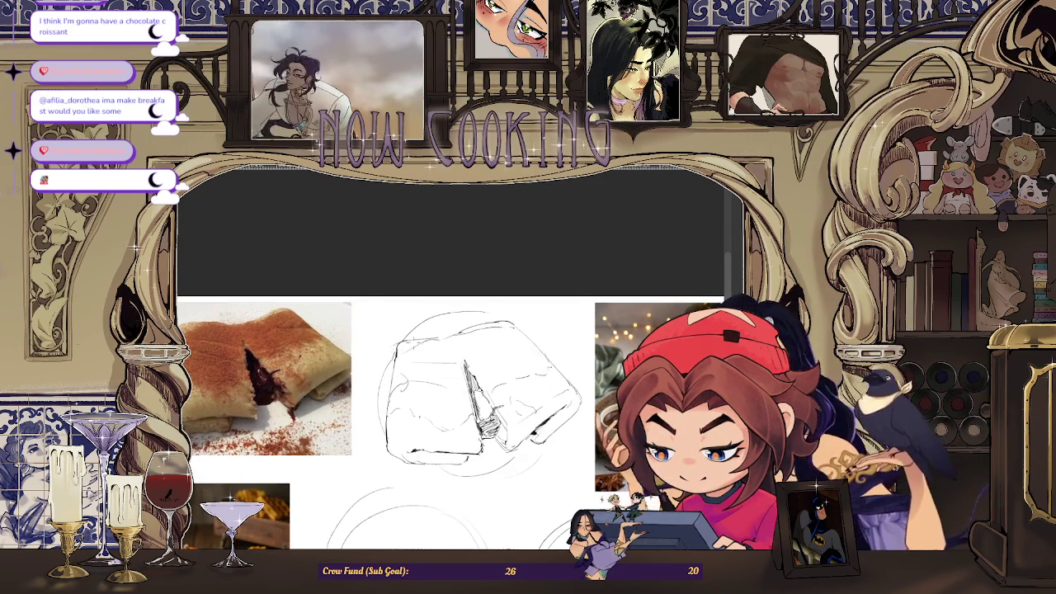
{"action": "scroll", "coordinate": [502, 306], "scroll_direction": "down", "scroll_amount": 1}
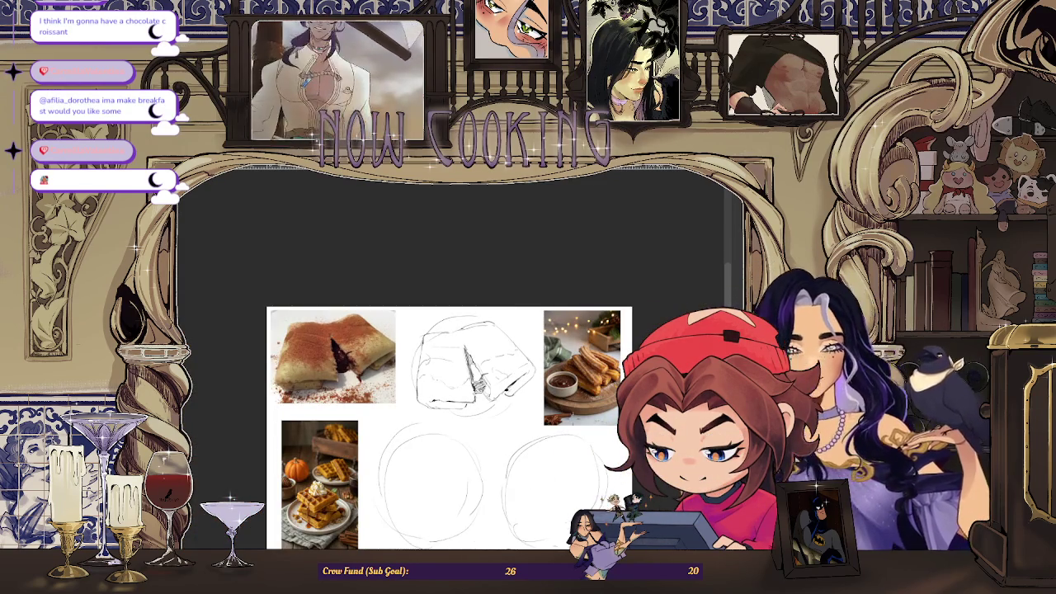
{"action": "scroll", "coordinate": [466, 339], "scroll_direction": "up", "scroll_amount": 1}
{"action": "scroll", "coordinate": [466, 338], "scroll_direction": "up", "scroll_amount": 2}
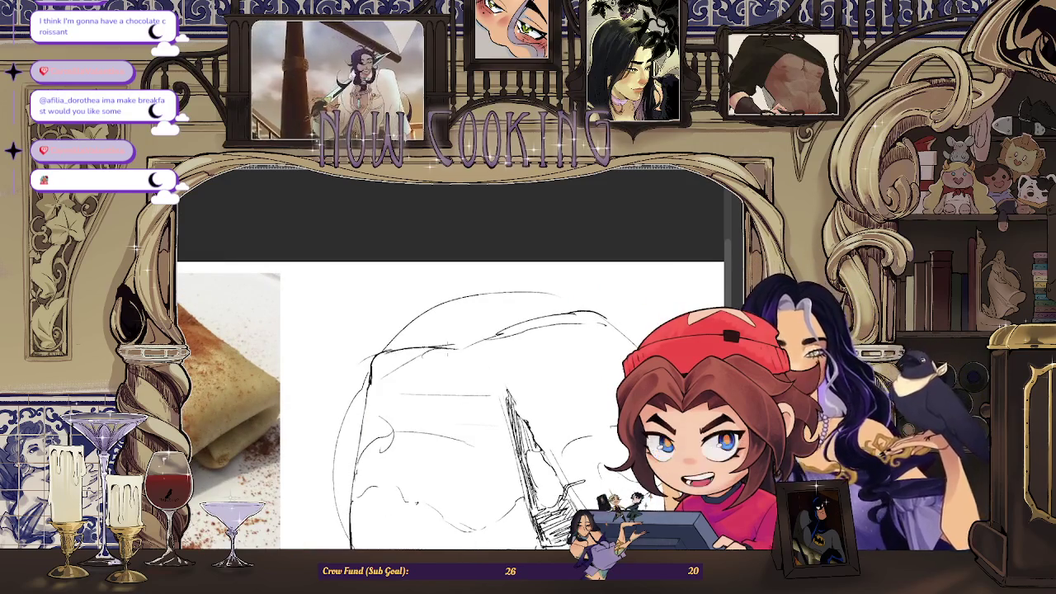
{"action": "scroll", "coordinate": [544, 322], "scroll_direction": "down", "scroll_amount": 2}
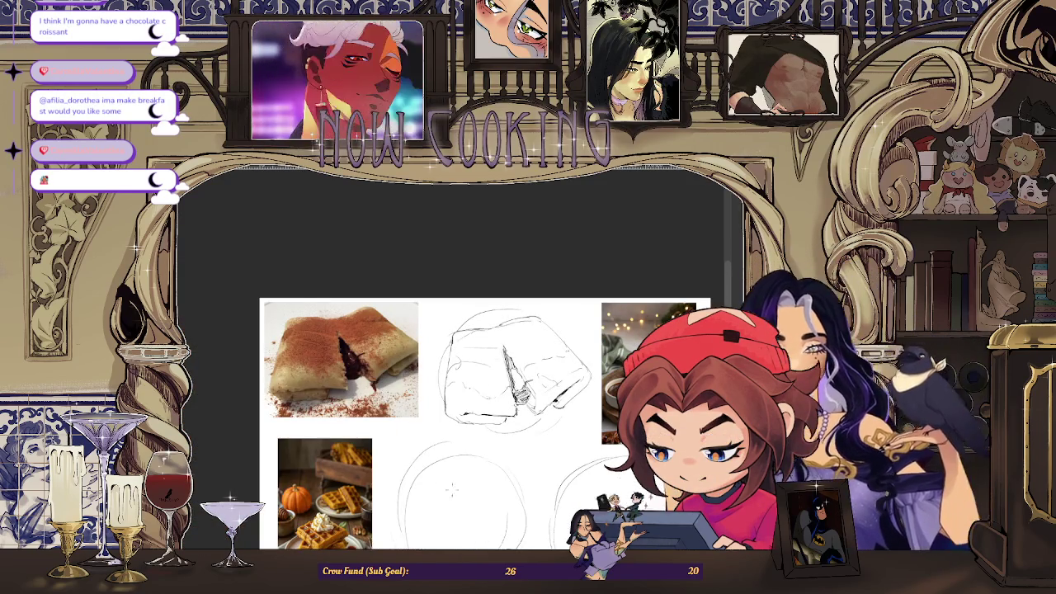
{"action": "scroll", "coordinate": [453, 504], "scroll_direction": "up", "scroll_amount": 2}
{"action": "left_click", "coordinate": [462, 404]}
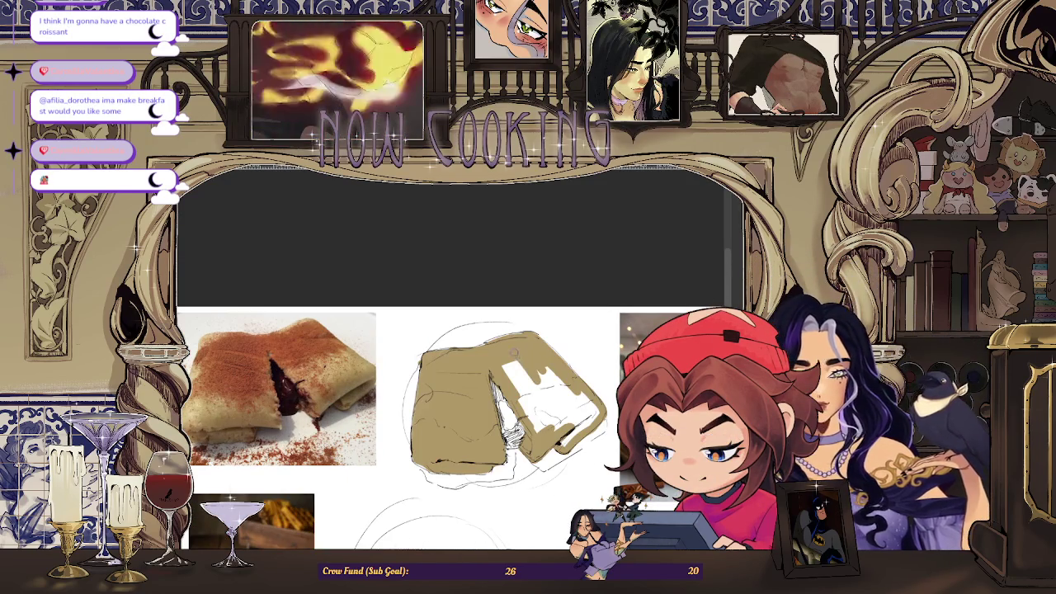
Fill the three leftover white gaps in the crepe sketch with tan
{"action": "left_click", "coordinate": [538, 405]}
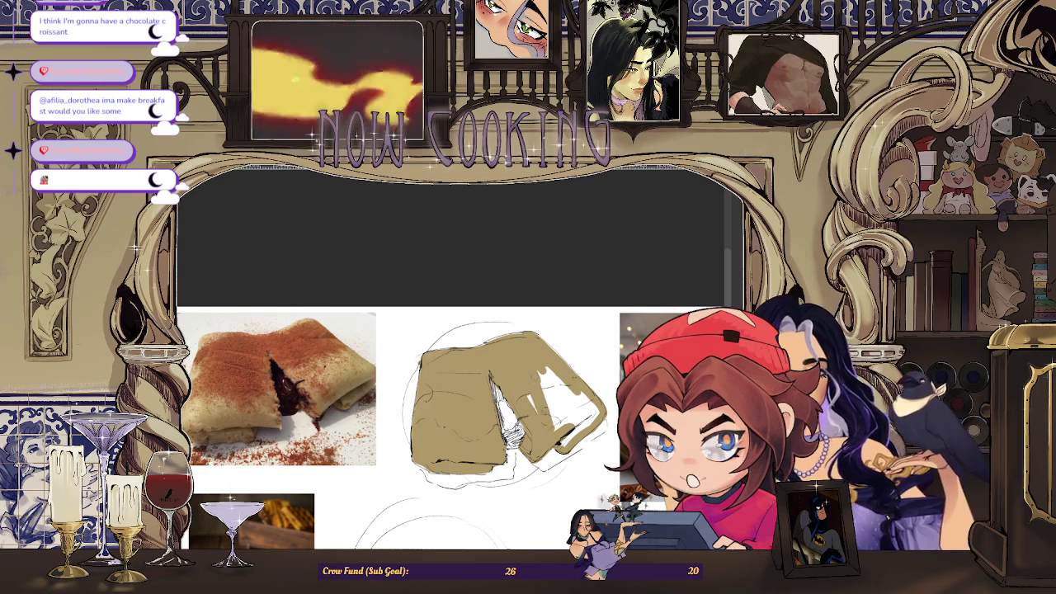
{"action": "left_click", "coordinate": [552, 396]}
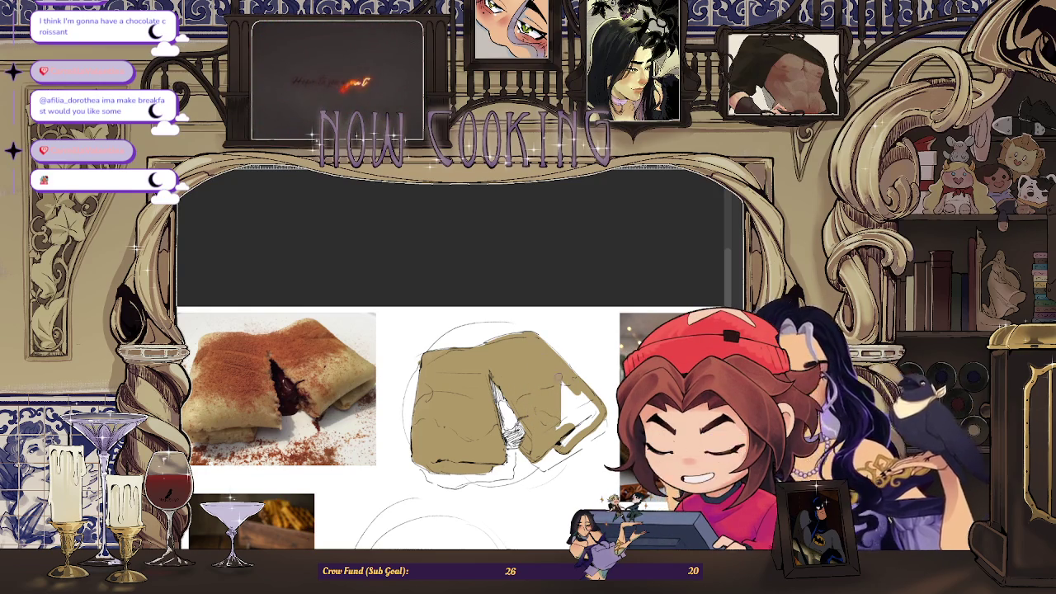
{"action": "left_click", "coordinate": [566, 406]}
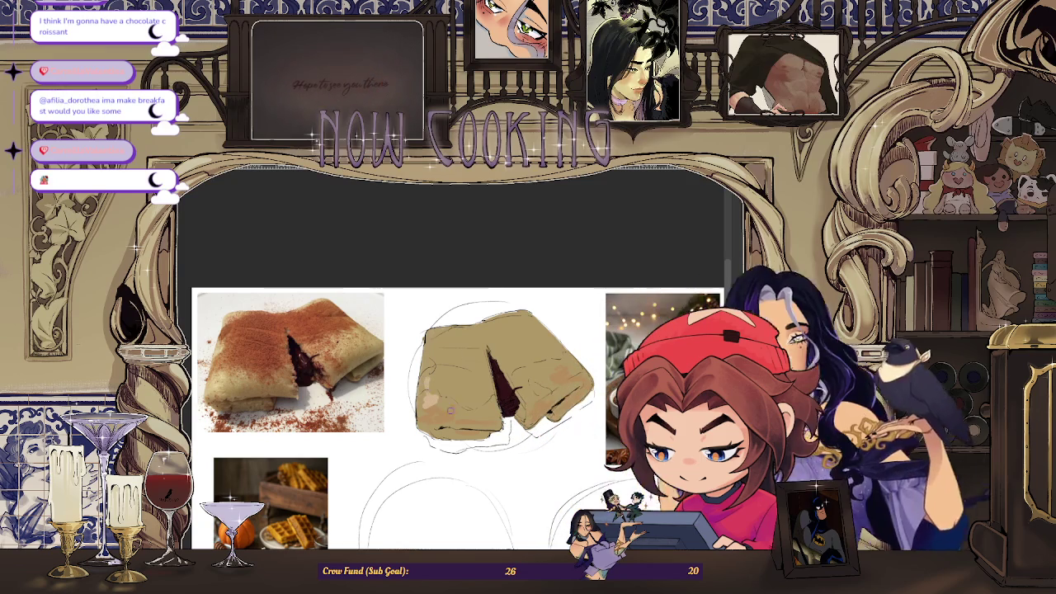
{"action": "scroll", "coordinate": [446, 404], "scroll_direction": "down", "scroll_amount": 3}
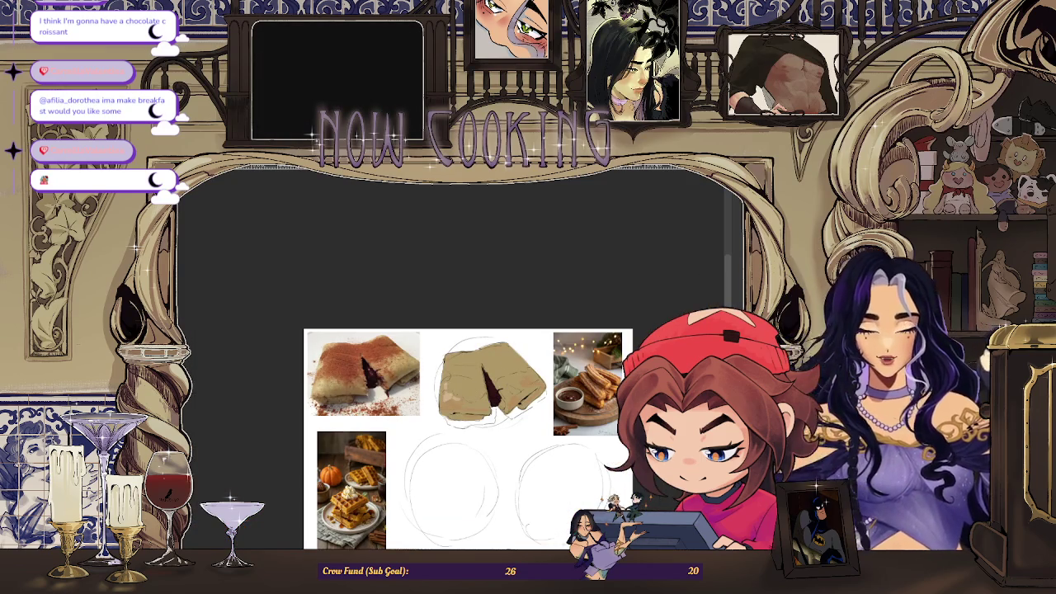
{"action": "key", "text": "m"}
{"action": "scroll", "coordinate": [345, 419], "scroll_direction": "up", "scroll_amount": 1}
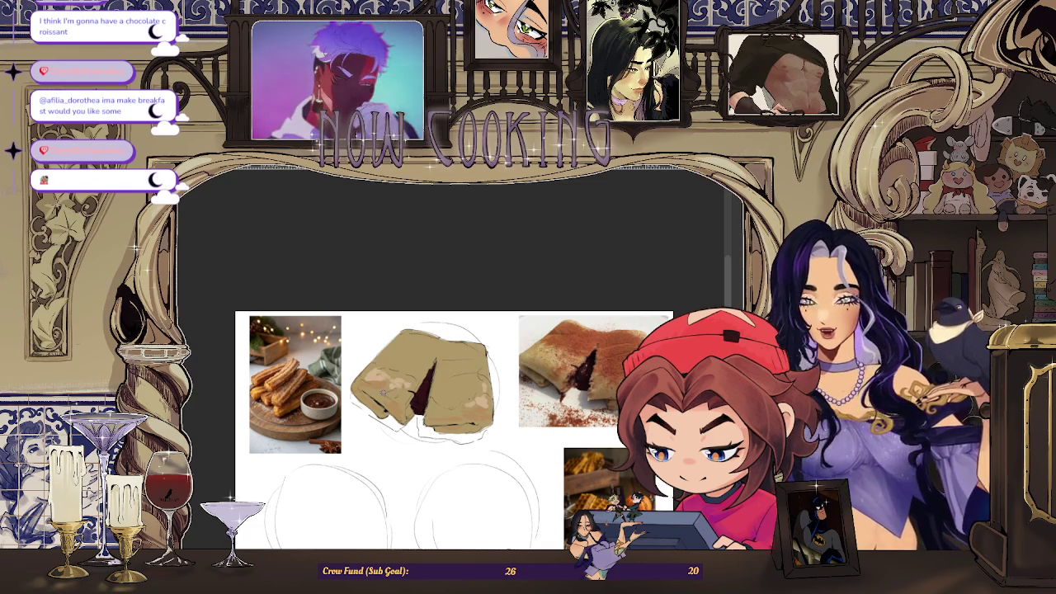
{"action": "scroll", "coordinate": [412, 363], "scroll_direction": "up", "scroll_amount": 4}
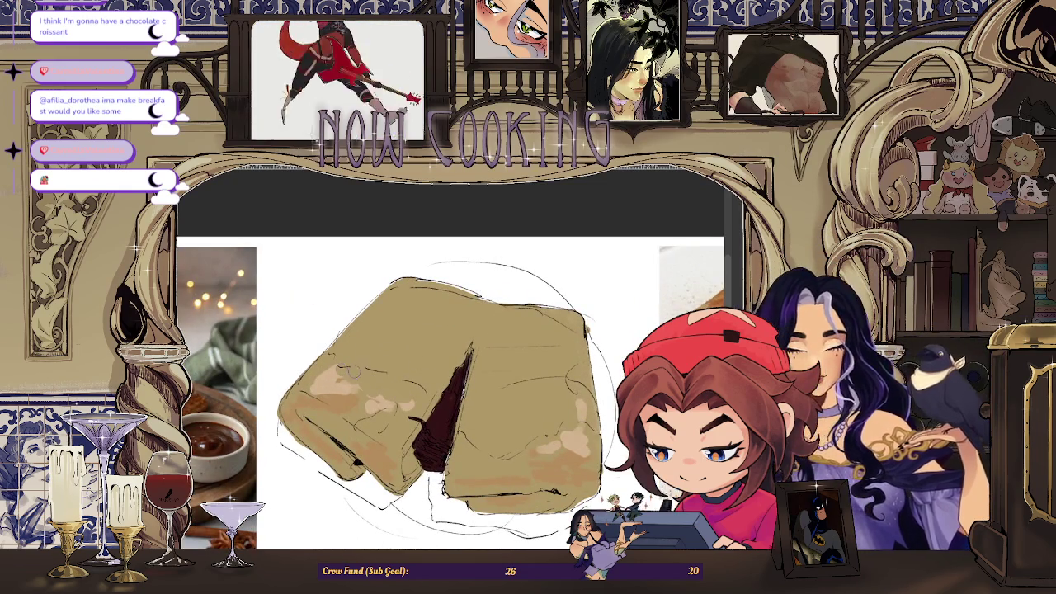
{"action": "scroll", "coordinate": [427, 334], "scroll_direction": "down", "scroll_amount": 3}
{"action": "key", "text": "m"}
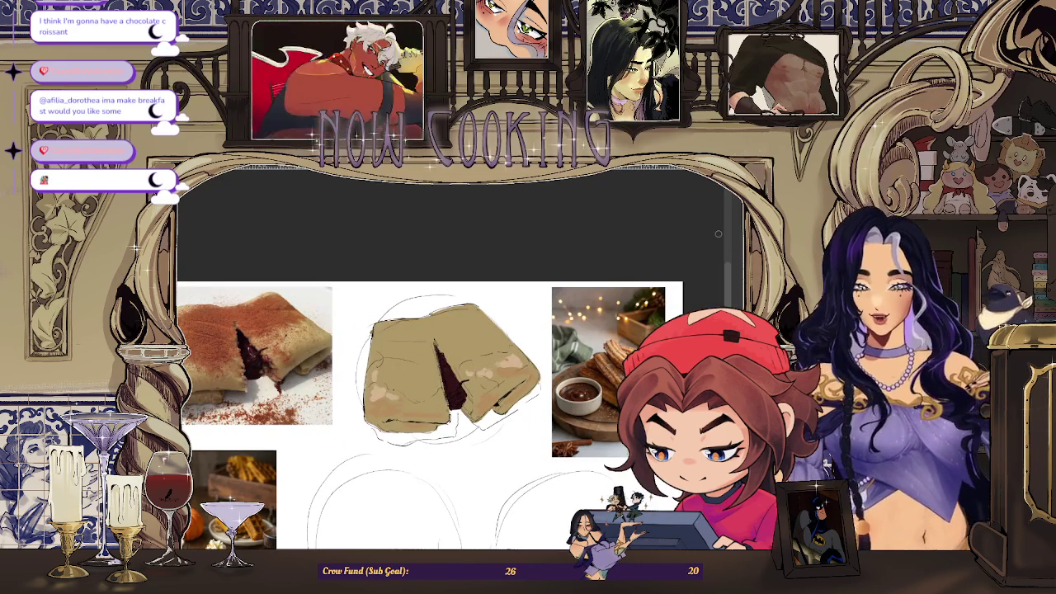
{"action": "scroll", "coordinate": [504, 371], "scroll_direction": "up", "scroll_amount": 2}
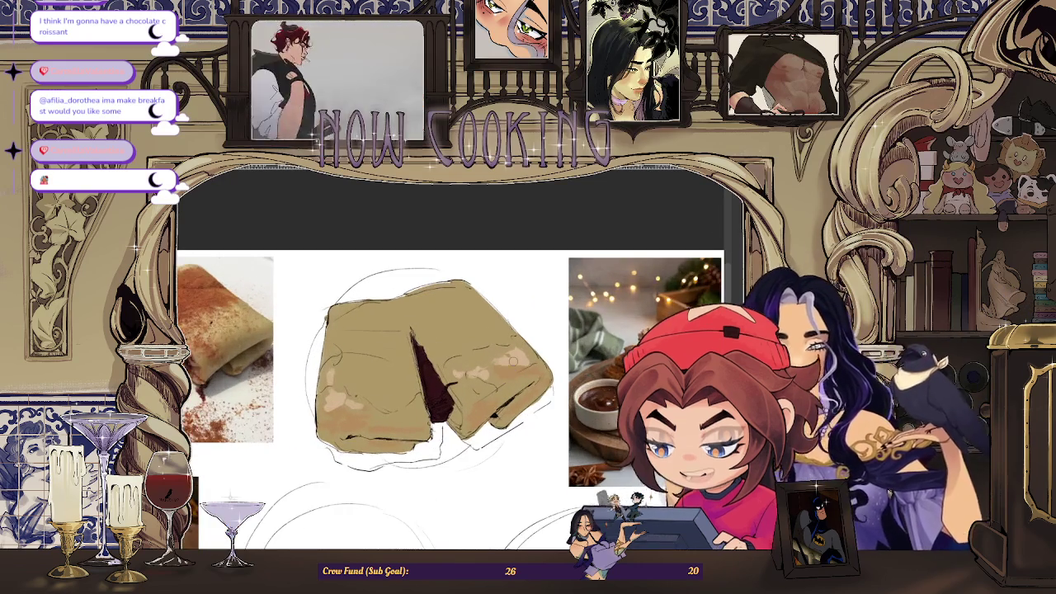
{"action": "scroll", "coordinate": [522, 357], "scroll_direction": "down", "scroll_amount": 1}
{"action": "scroll", "coordinate": [521, 356], "scroll_direction": "up", "scroll_amount": 1}
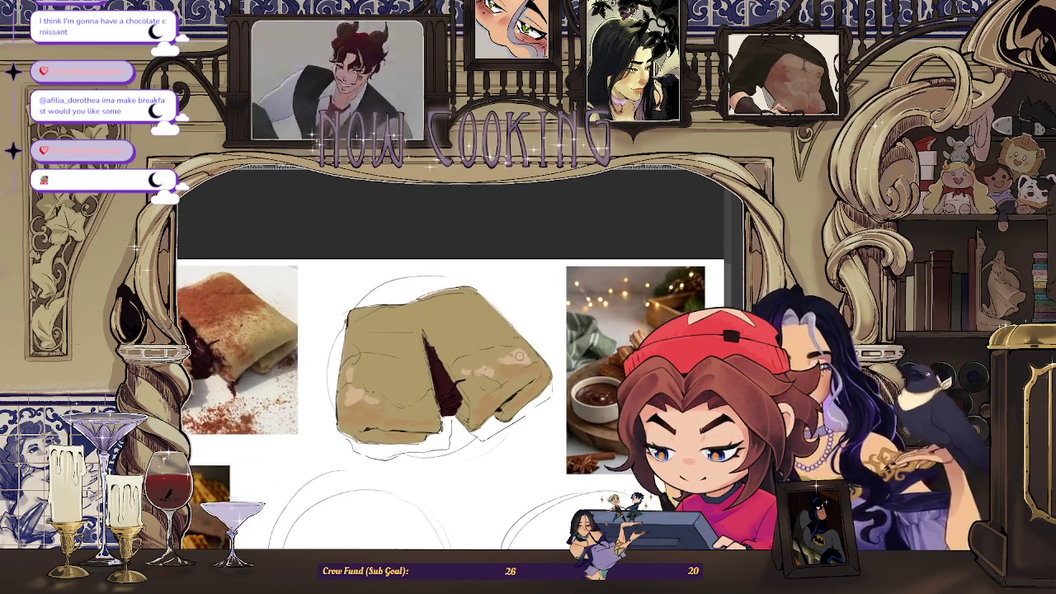
{"action": "scroll", "coordinate": [521, 356], "scroll_direction": "up", "scroll_amount": 1}
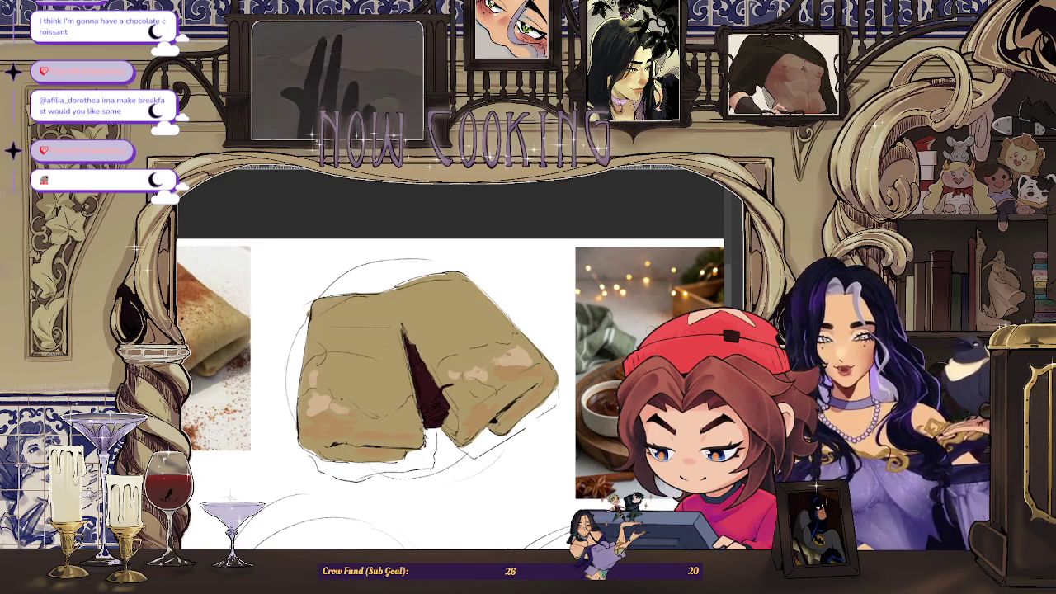
{"action": "scroll", "coordinate": [623, 363], "scroll_direction": "down", "scroll_amount": 3}
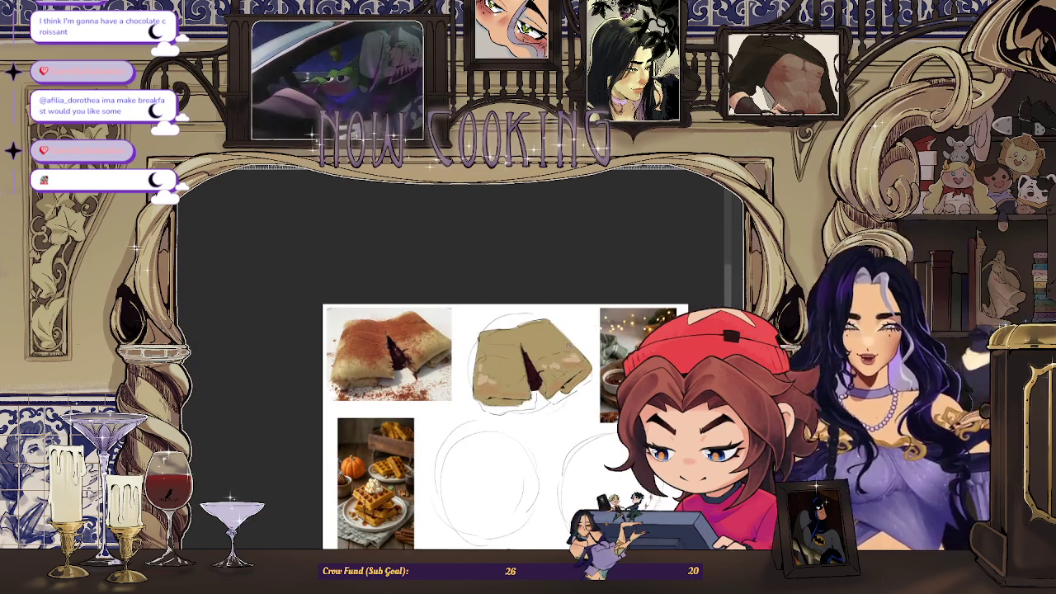
{"action": "scroll", "coordinate": [585, 319], "scroll_direction": "up", "scroll_amount": 2}
{"action": "scroll", "coordinate": [495, 387], "scroll_direction": "up", "scroll_amount": 1}
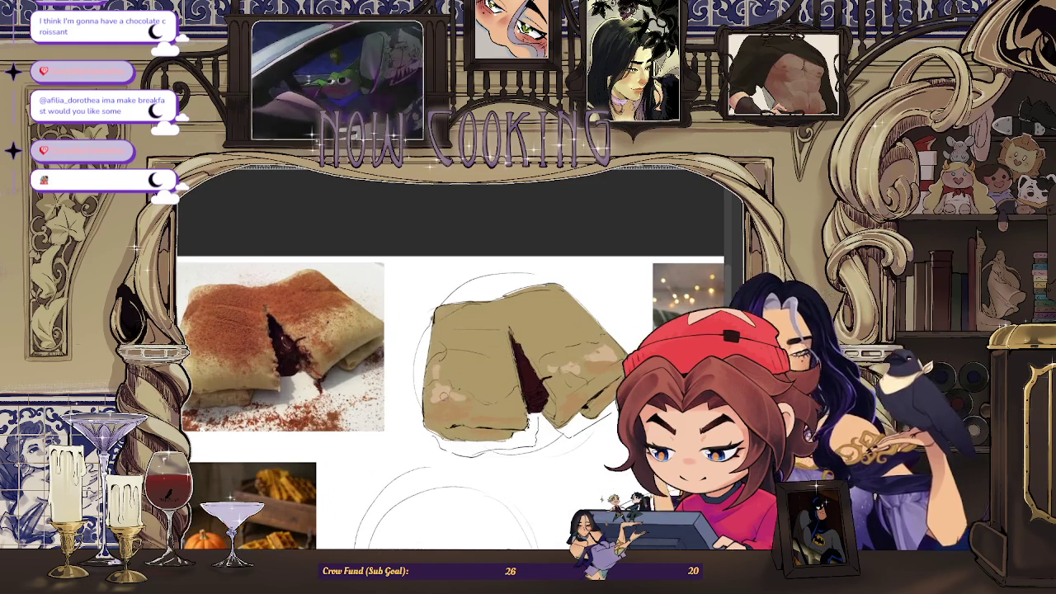
{"action": "scroll", "coordinate": [198, 355], "scroll_direction": "up", "scroll_amount": 1}
{"action": "scroll", "coordinate": [198, 355], "scroll_direction": "up", "scroll_amount": 1}
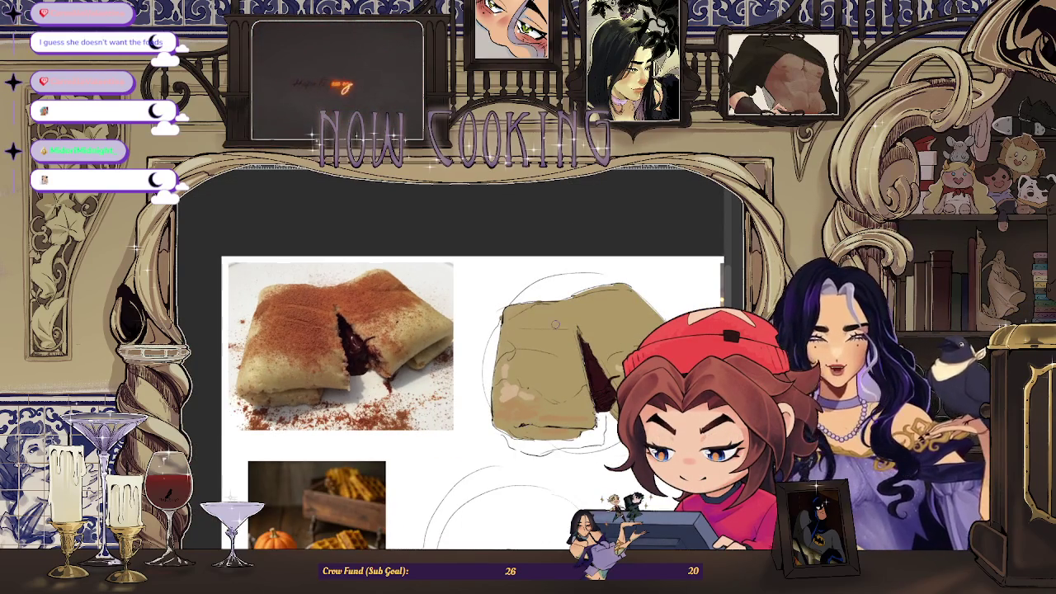
{"action": "scroll", "coordinate": [470, 396], "scroll_direction": "up", "scroll_amount": 1}
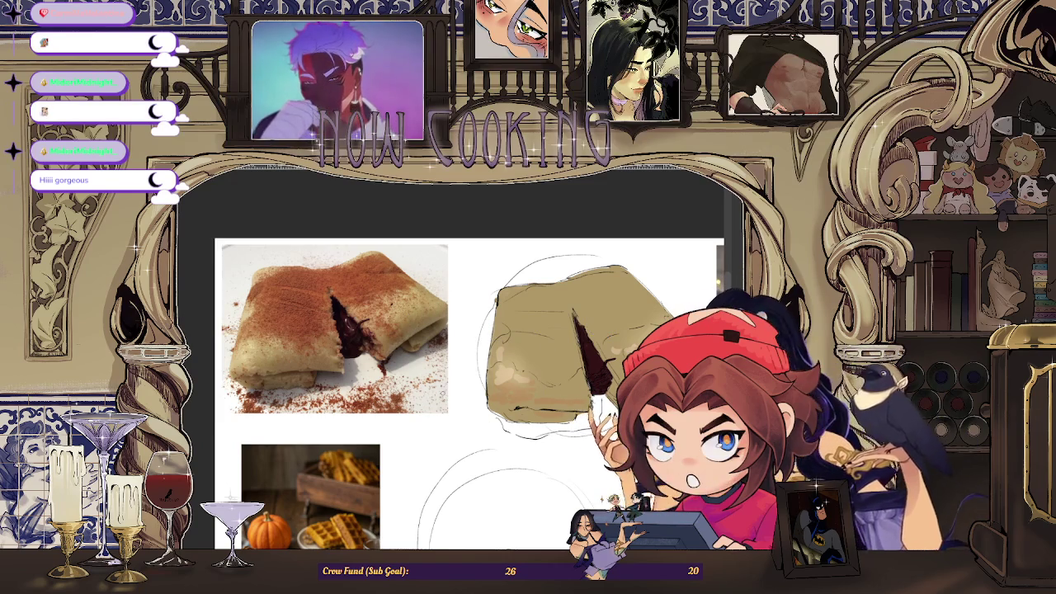
Zoom in and out to compare the painted crepe with the crepe reference photo
{"action": "scroll", "coordinate": [524, 353], "scroll_direction": "up", "scroll_amount": 3}
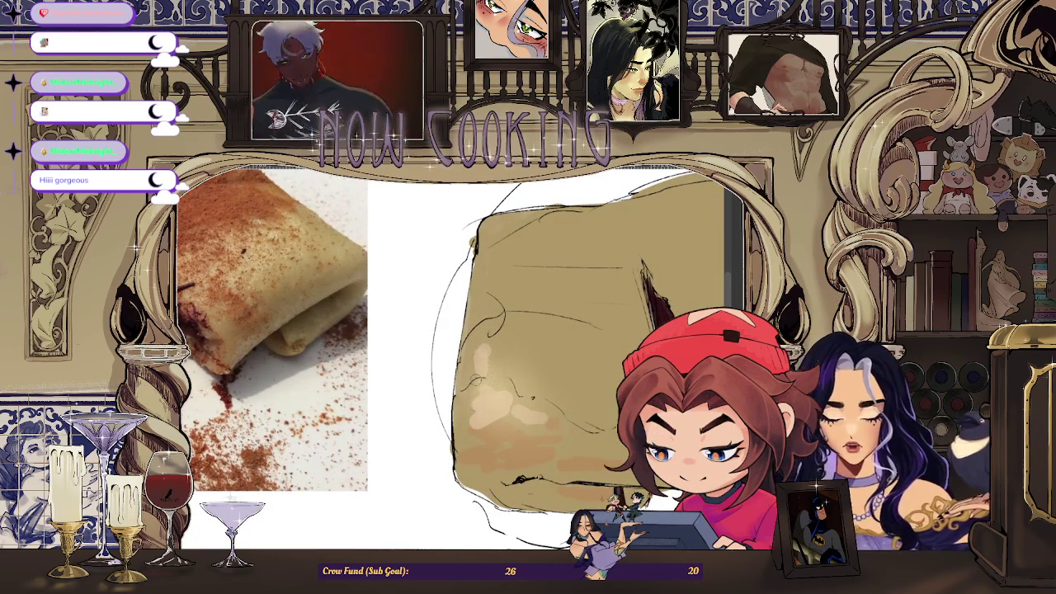
{"action": "scroll", "coordinate": [521, 381], "scroll_direction": "up", "scroll_amount": 1}
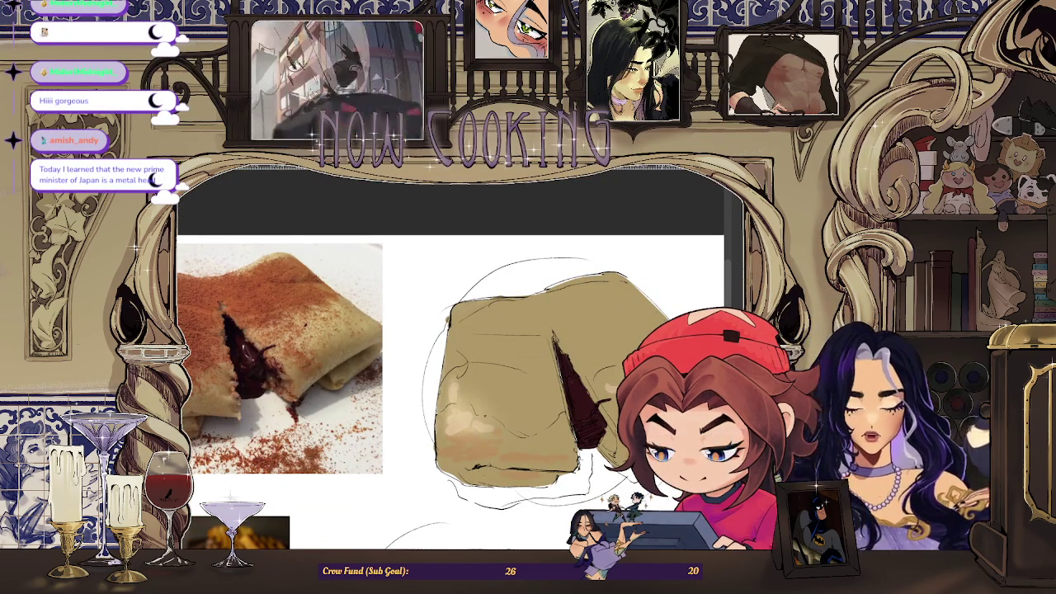
{"action": "scroll", "coordinate": [406, 410], "scroll_direction": "up", "scroll_amount": 5}
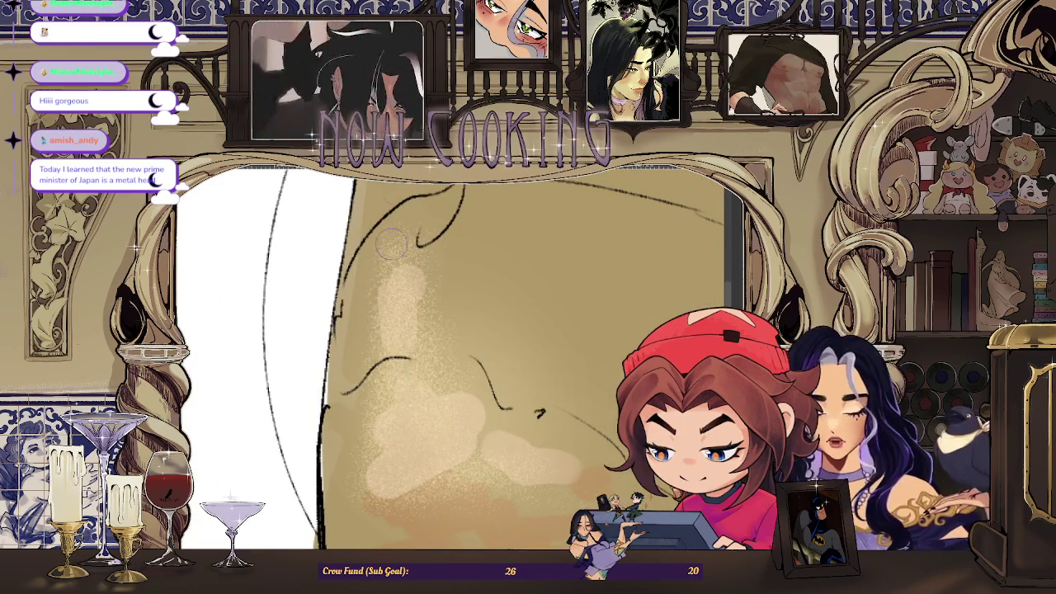
{"action": "scroll", "coordinate": [388, 305], "scroll_direction": "down", "scroll_amount": 2}
{"action": "scroll", "coordinate": [388, 306], "scroll_direction": "down", "scroll_amount": 3}
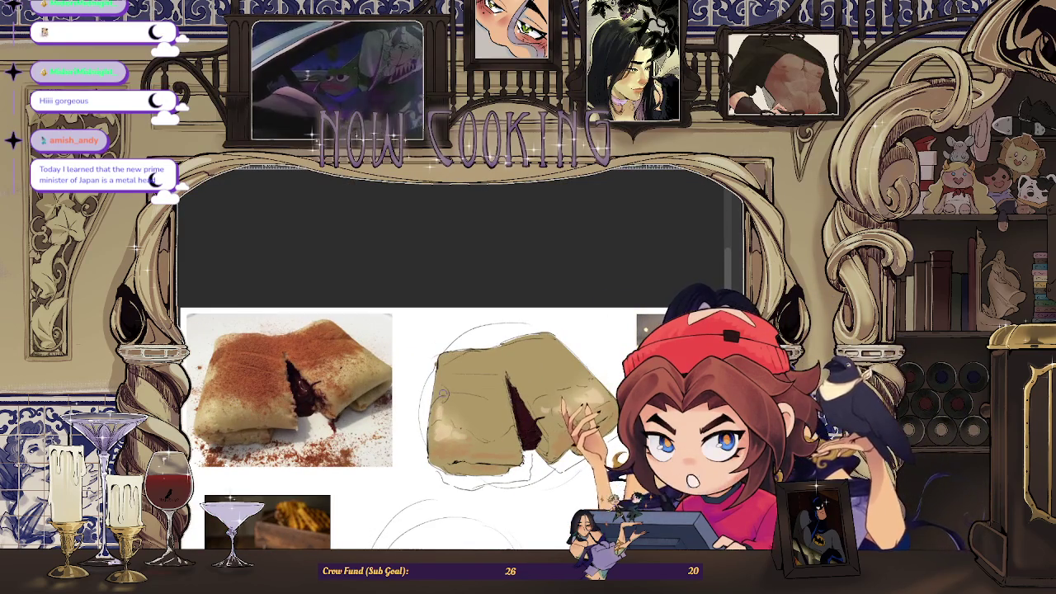
{"action": "scroll", "coordinate": [462, 413], "scroll_direction": "up", "scroll_amount": 2}
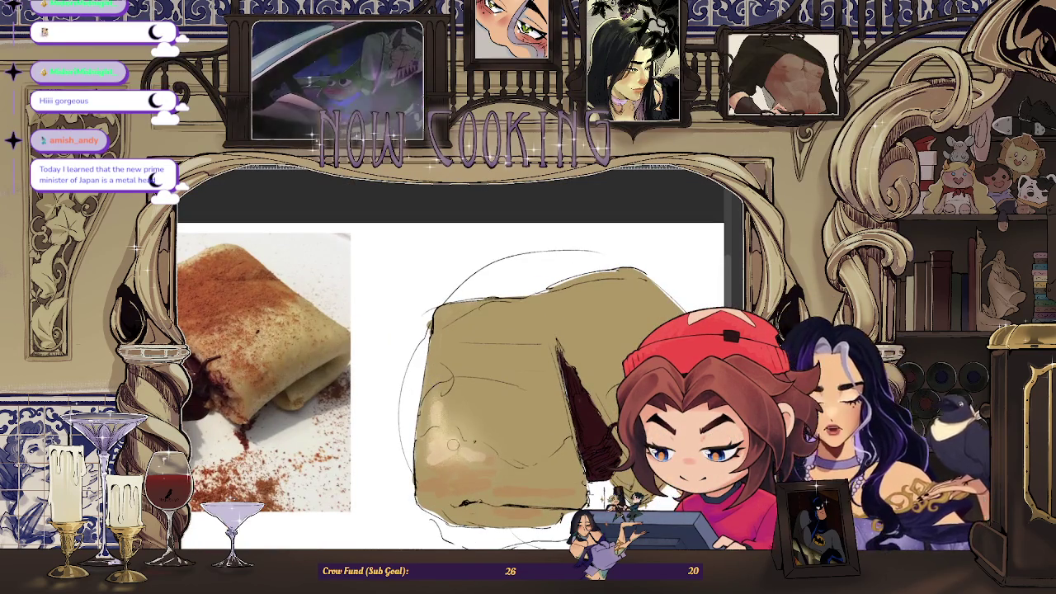
{"action": "scroll", "coordinate": [454, 442], "scroll_direction": "down", "scroll_amount": 2}
{"action": "scroll", "coordinate": [467, 429], "scroll_direction": "up", "scroll_amount": 2}
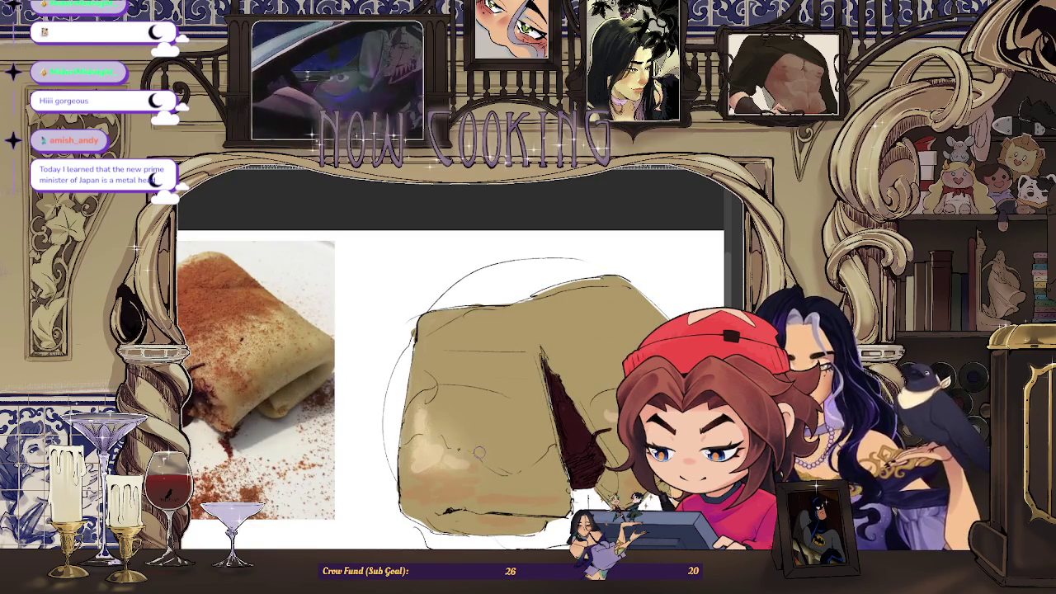
{"action": "scroll", "coordinate": [427, 451], "scroll_direction": "up", "scroll_amount": 1}
{"action": "scroll", "coordinate": [437, 439], "scroll_direction": "up", "scroll_amount": 2}
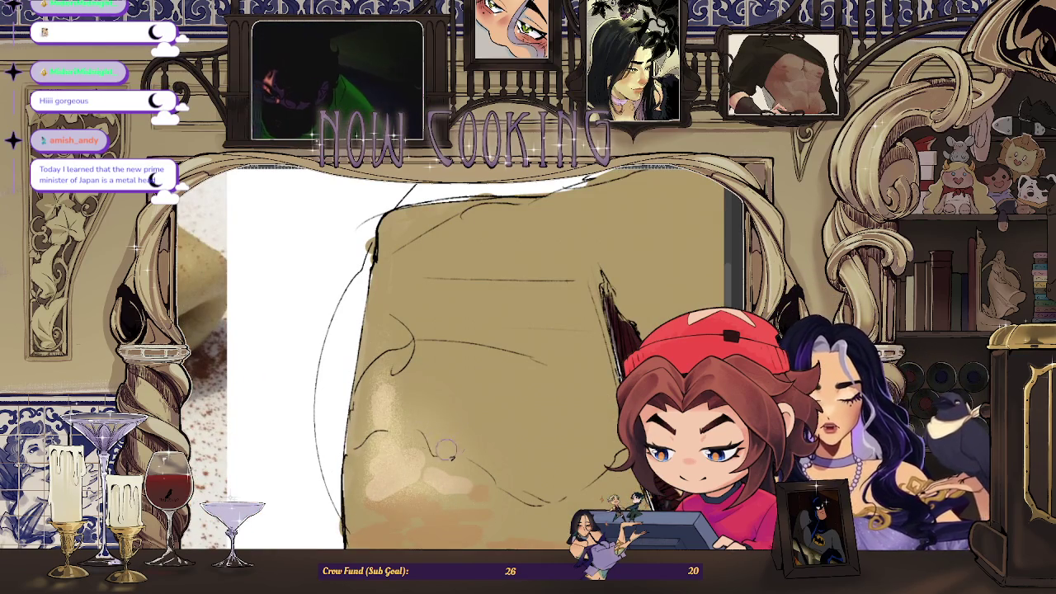
{"action": "scroll", "coordinate": [422, 466], "scroll_direction": "down", "scroll_amount": 2}
{"action": "scroll", "coordinate": [424, 454], "scroll_direction": "down", "scroll_amount": 1}
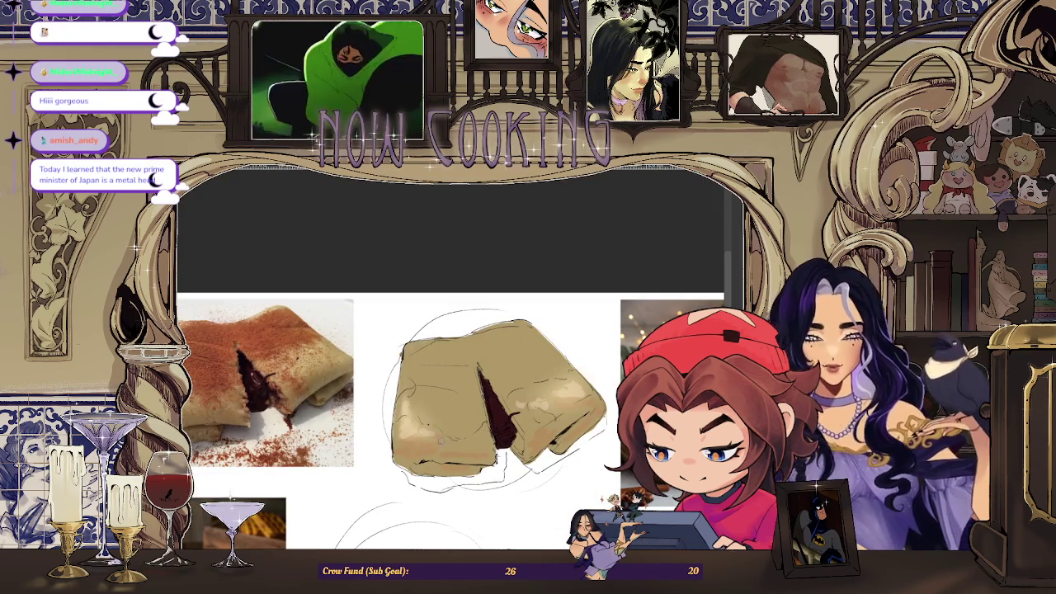
{"action": "scroll", "coordinate": [437, 434], "scroll_direction": "down", "scroll_amount": 1}
{"action": "scroll", "coordinate": [480, 440], "scroll_direction": "up", "scroll_amount": 2}
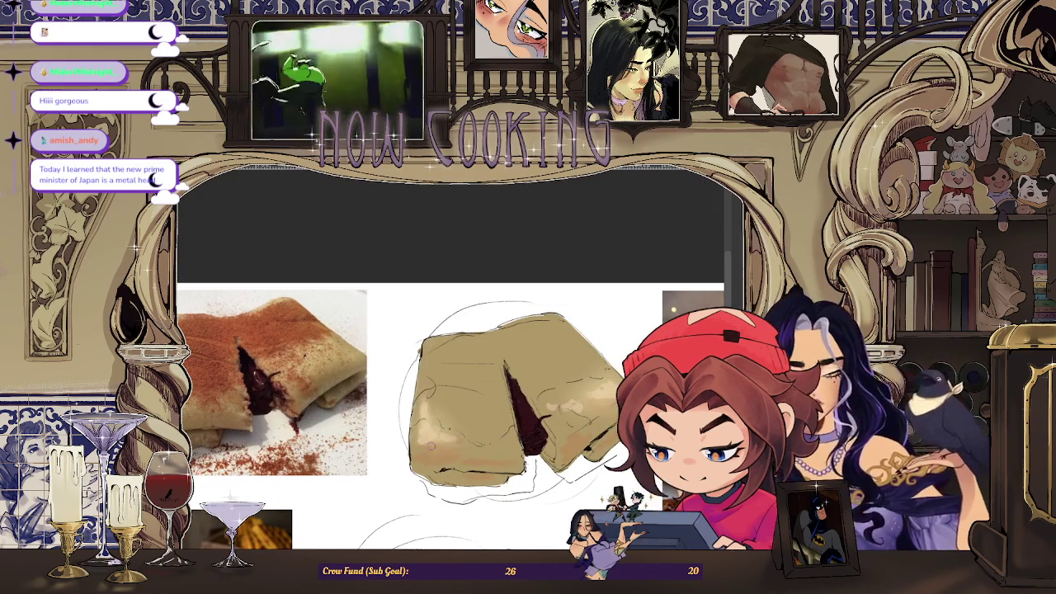
{"action": "scroll", "coordinate": [475, 437], "scroll_direction": "down", "scroll_amount": 2}
{"action": "scroll", "coordinate": [571, 393], "scroll_direction": "up", "scroll_amount": 1}
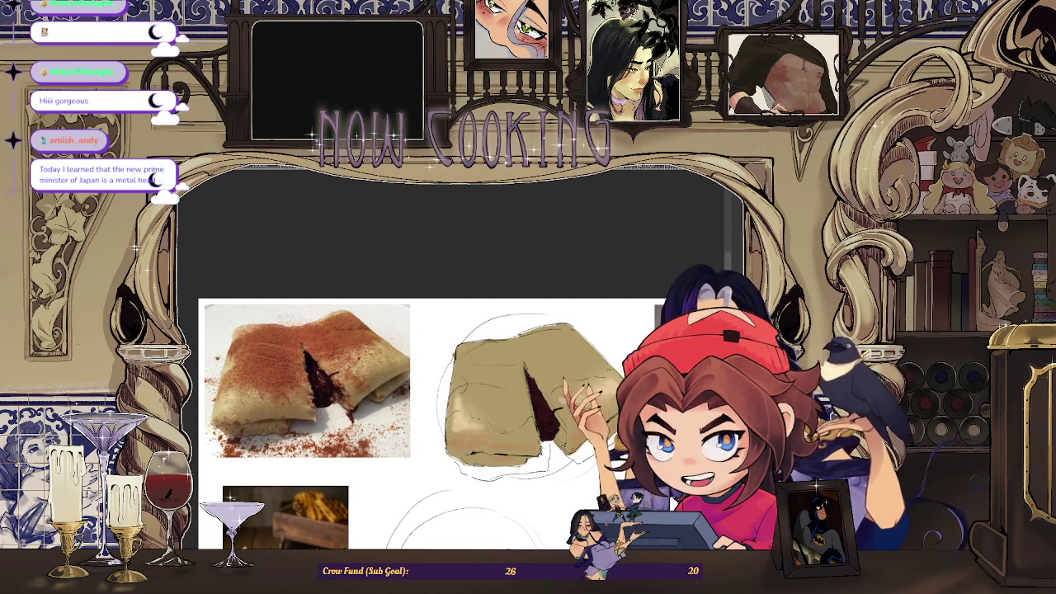
{"action": "scroll", "coordinate": [499, 444], "scroll_direction": "up", "scroll_amount": 1}
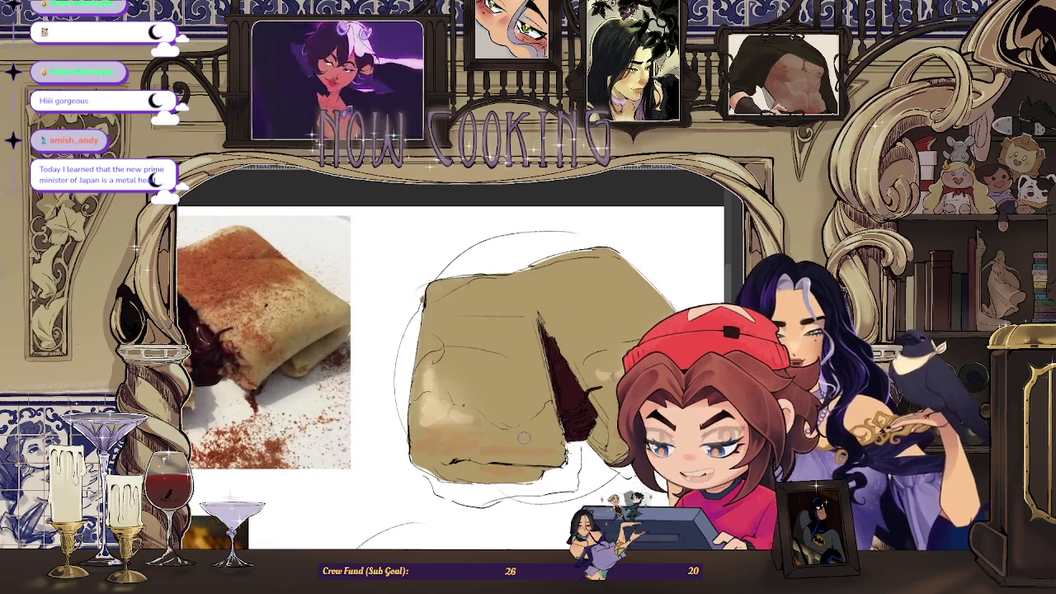
{"action": "scroll", "coordinate": [522, 432], "scroll_direction": "down", "scroll_amount": 1}
{"action": "scroll", "coordinate": [520, 430], "scroll_direction": "up", "scroll_amount": 1}
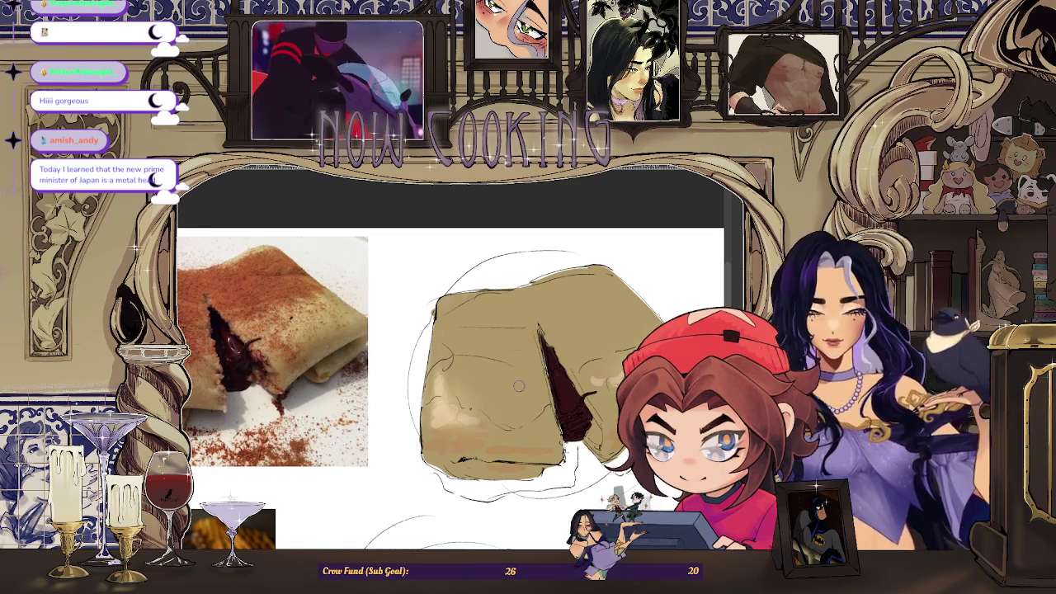
{"action": "scroll", "coordinate": [518, 385], "scroll_direction": "down", "scroll_amount": 2}
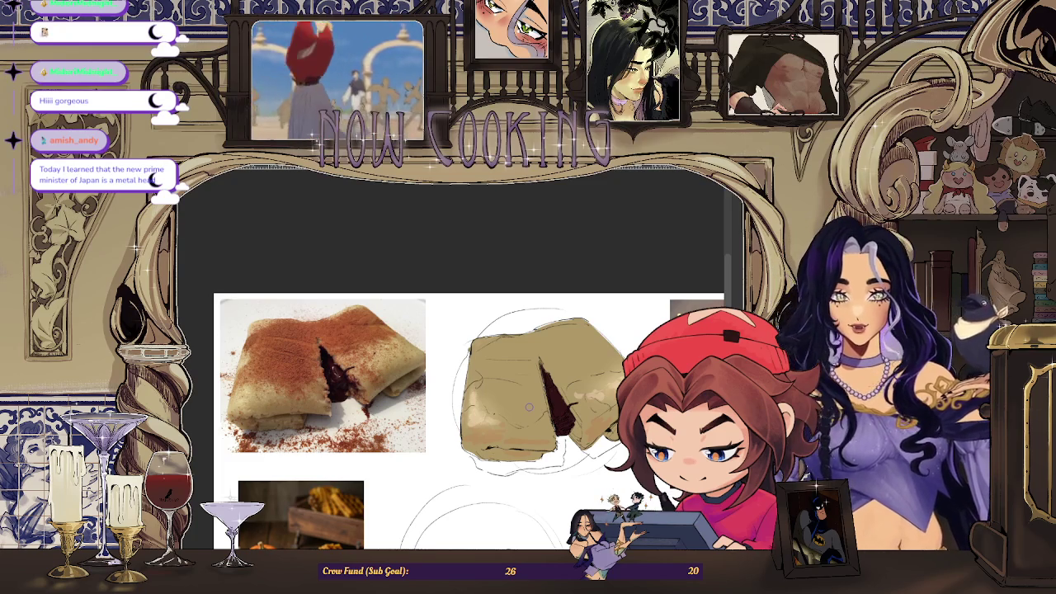
{"action": "scroll", "coordinate": [297, 359], "scroll_direction": "up", "scroll_amount": 3}
Sample cinnamon brown from the reference photo and brush it across the crepe's top
{"action": "scroll", "coordinate": [314, 342], "scroll_direction": "up", "scroll_amount": 4}
{"action": "left_click_drag", "start_coordinate": [278, 336], "coordinate": [267, 336]}
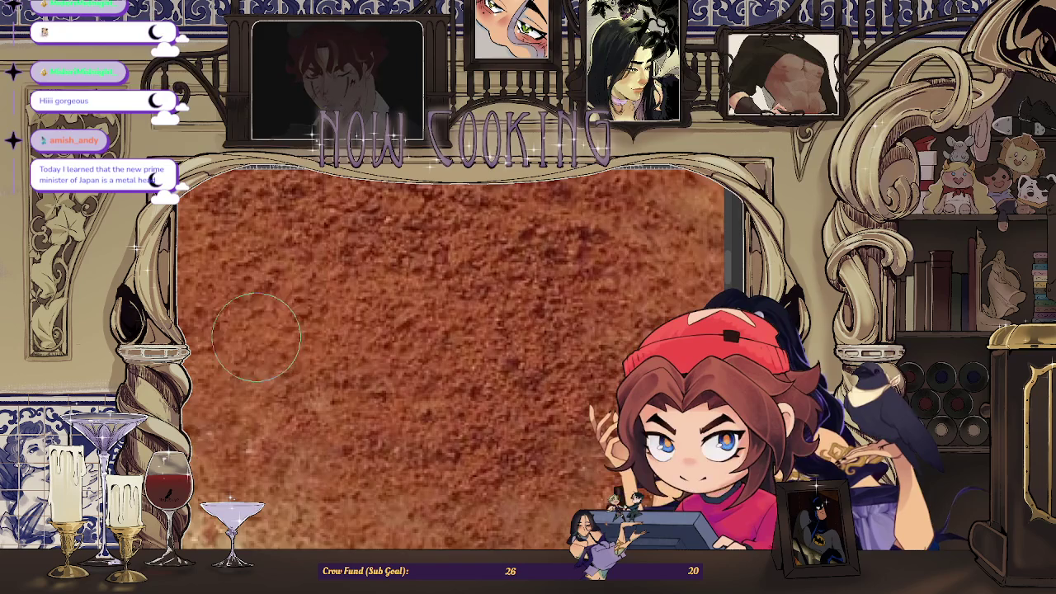
{"action": "scroll", "coordinate": [262, 347], "scroll_direction": "down", "scroll_amount": 6}
{"action": "scroll", "coordinate": [258, 355], "scroll_direction": "down", "scroll_amount": 2}
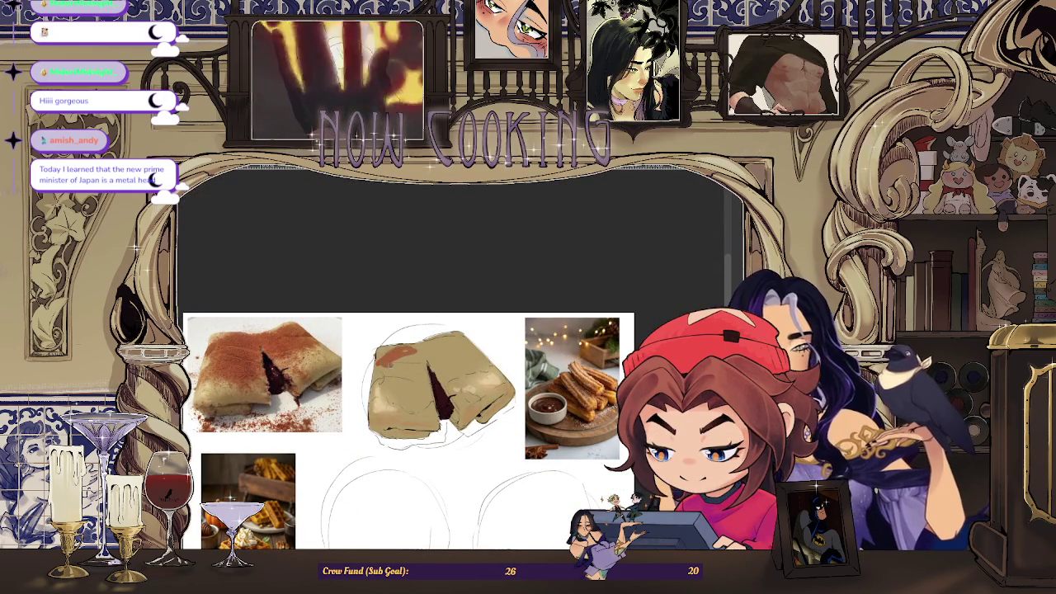
{"action": "left_click_drag", "start_coordinate": [388, 378], "coordinate": [416, 356]}
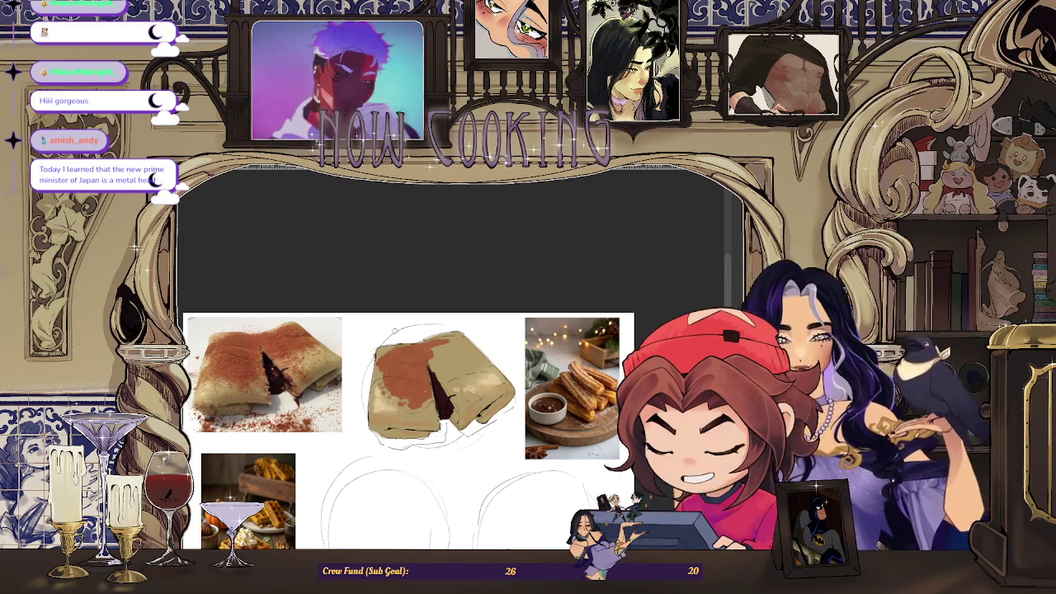
{"action": "scroll", "coordinate": [387, 359], "scroll_direction": "up", "scroll_amount": 2}
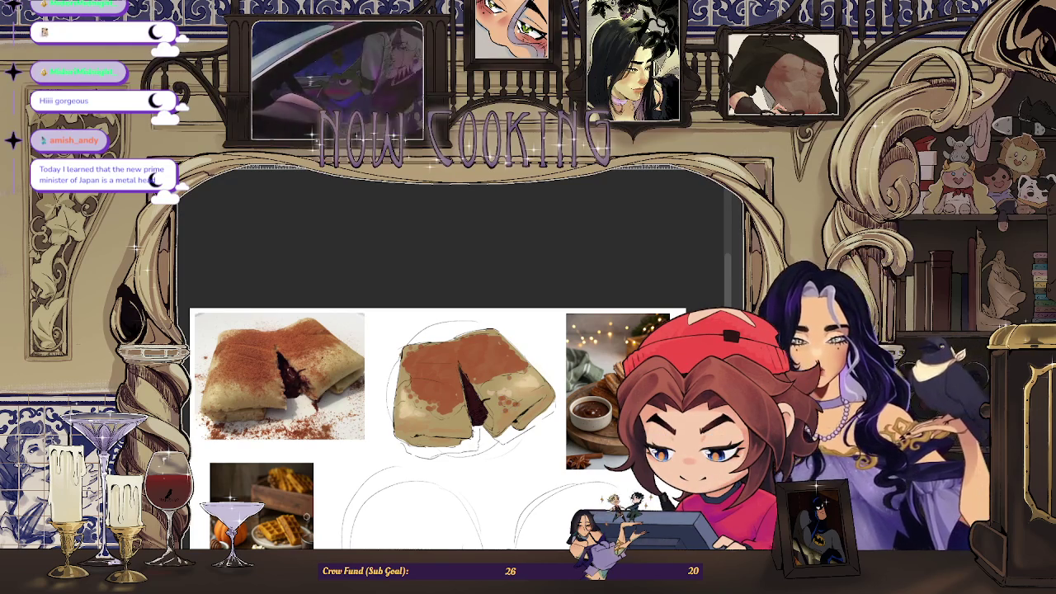
{"action": "scroll", "coordinate": [352, 480], "scroll_direction": "up", "scroll_amount": 1}
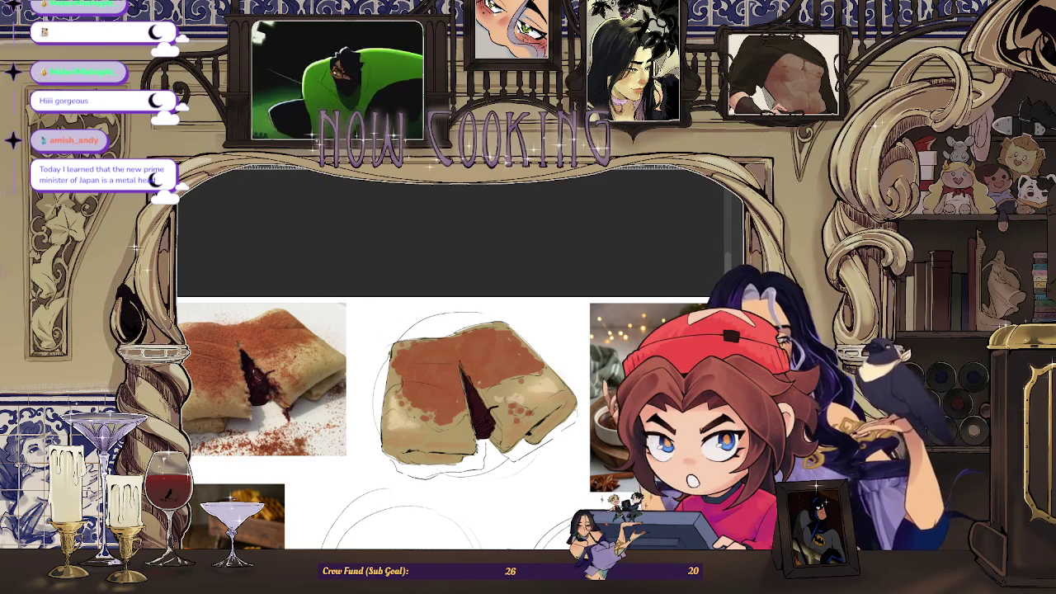
Zoom in and out to inspect the cinnamon-dusted crepe thumbnail
{"action": "scroll", "coordinate": [219, 367], "scroll_direction": "up", "scroll_amount": 2}
{"action": "scroll", "coordinate": [218, 367], "scroll_direction": "up", "scroll_amount": 3}
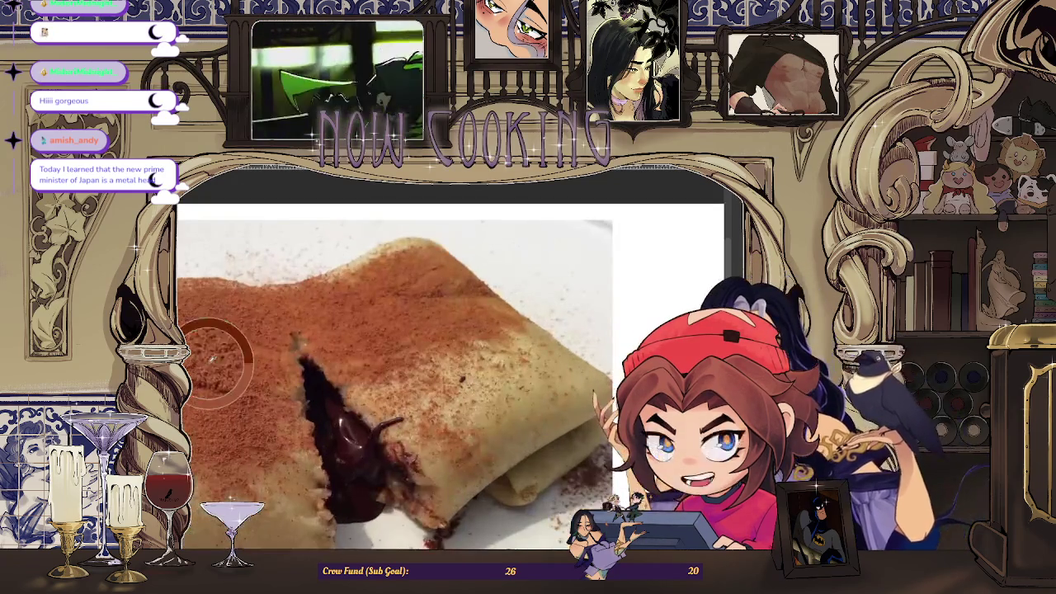
{"action": "scroll", "coordinate": [214, 371], "scroll_direction": "down", "scroll_amount": 2}
{"action": "scroll", "coordinate": [215, 371], "scroll_direction": "down", "scroll_amount": 3}
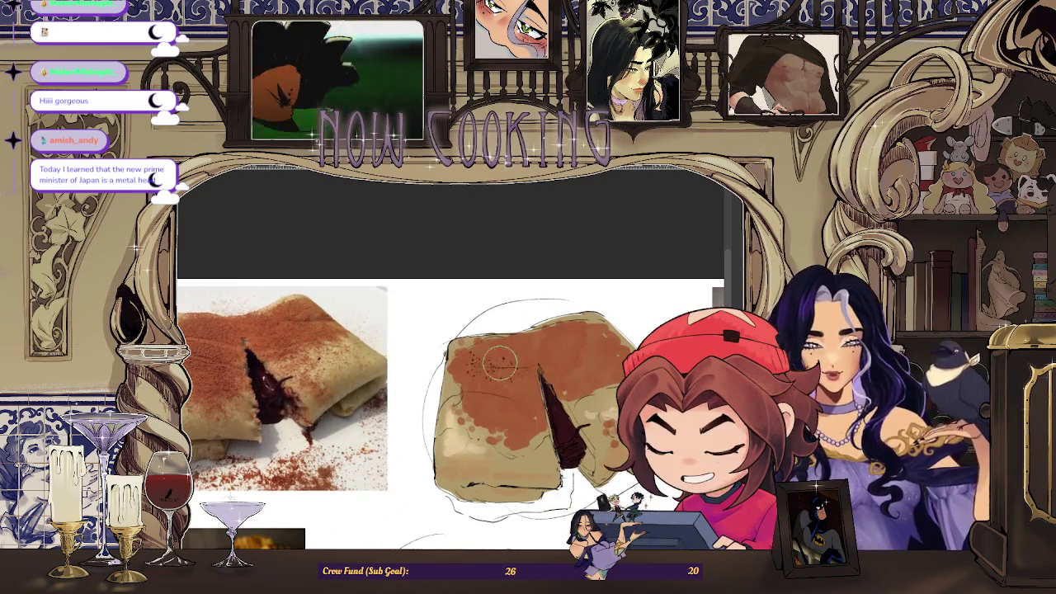
{"action": "scroll", "coordinate": [581, 393], "scroll_direction": "down", "scroll_amount": 1}
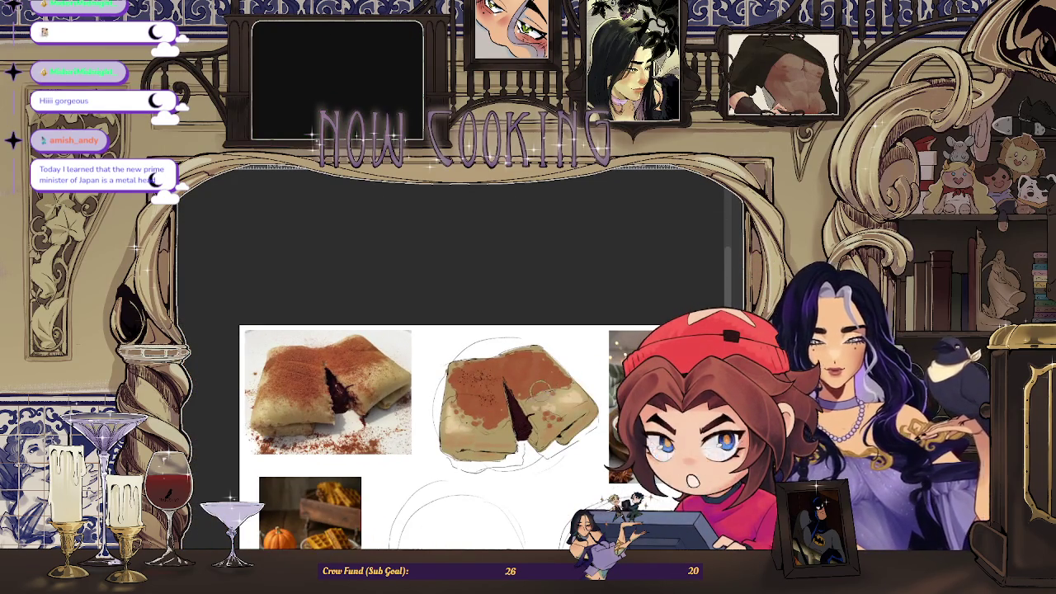
{"action": "scroll", "coordinate": [518, 374], "scroll_direction": "up", "scroll_amount": 2}
{"action": "scroll", "coordinate": [518, 374], "scroll_direction": "up", "scroll_amount": 1}
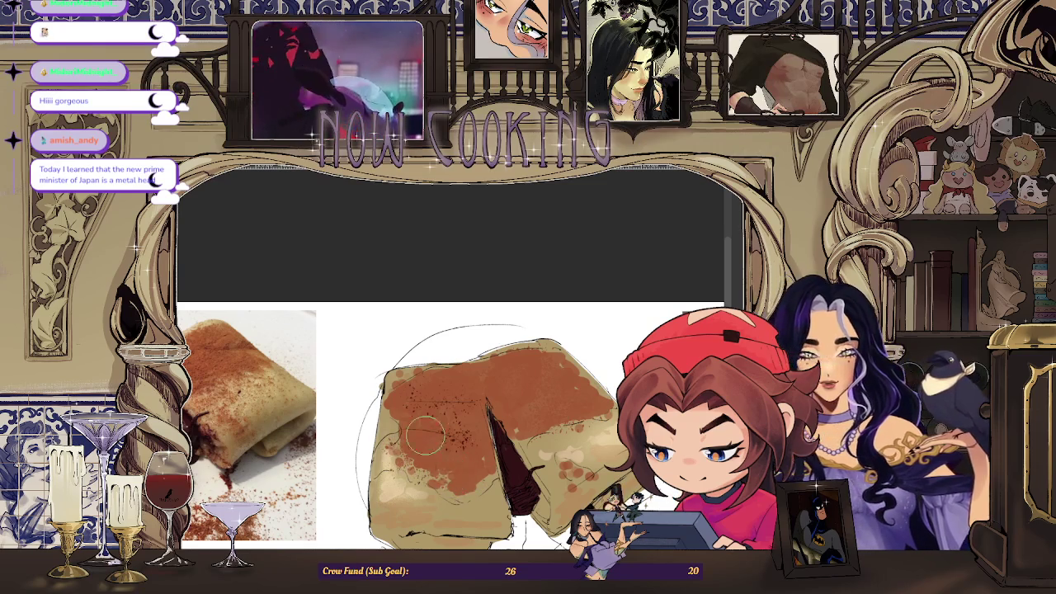
{"action": "scroll", "coordinate": [486, 458], "scroll_direction": "down", "scroll_amount": 1}
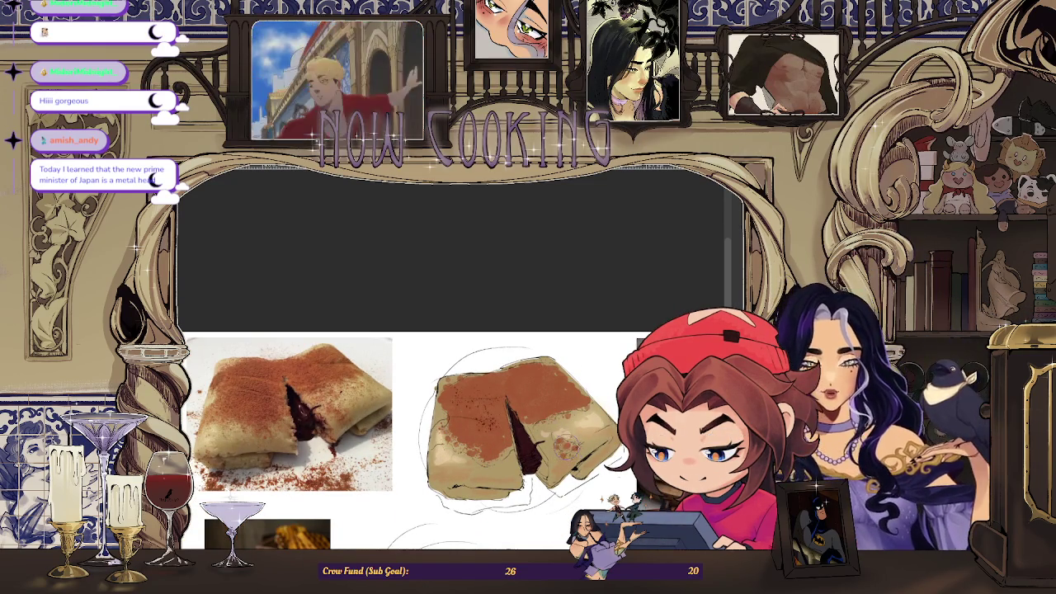
{"action": "scroll", "coordinate": [538, 400], "scroll_direction": "down", "scroll_amount": 2}
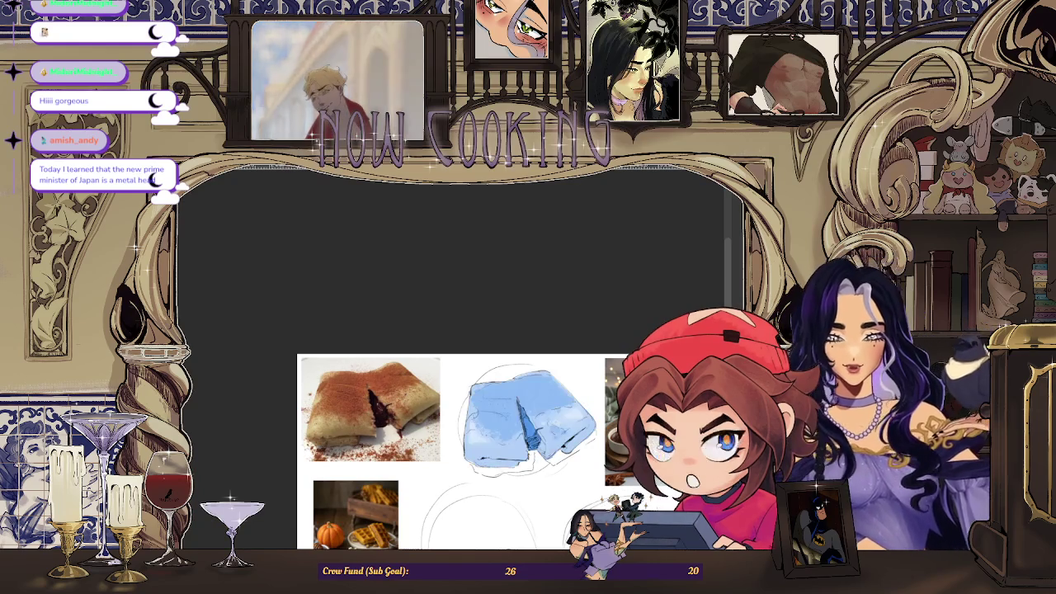
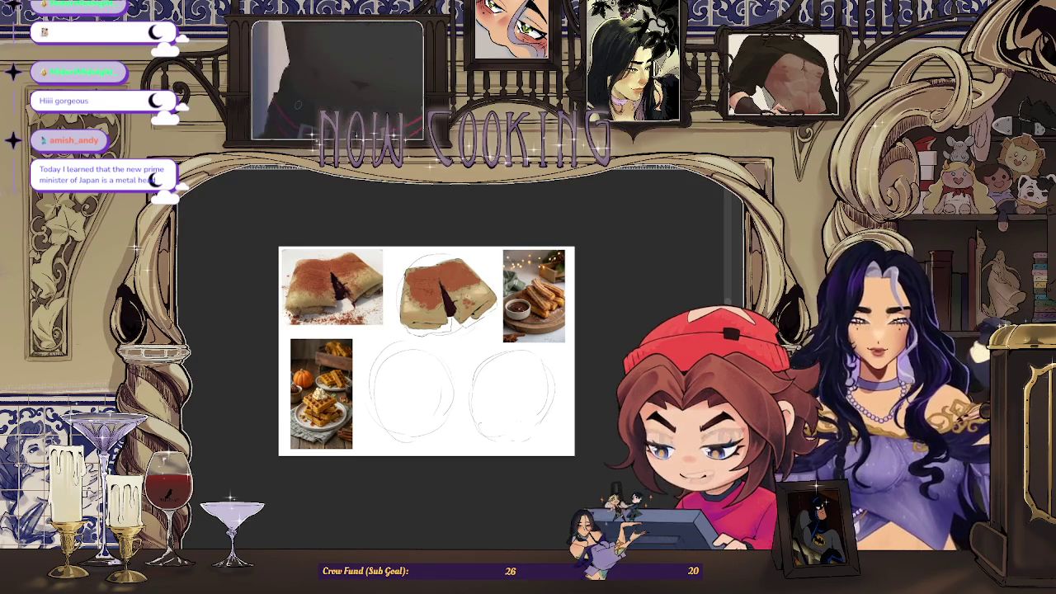
Zoom into the food board and enlarge the Layer palette to list all layers, confirming the transform
{"action": "key", "text": "ctrl+plus"}
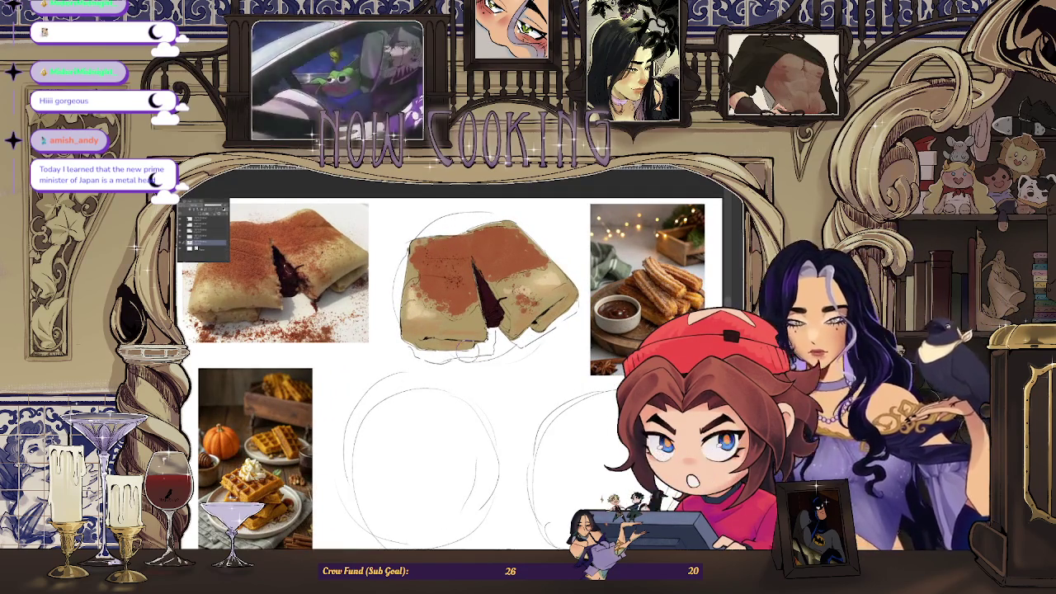
{"action": "left_click_drag", "start_coordinate": [213, 247], "coordinate": [330, 314]}
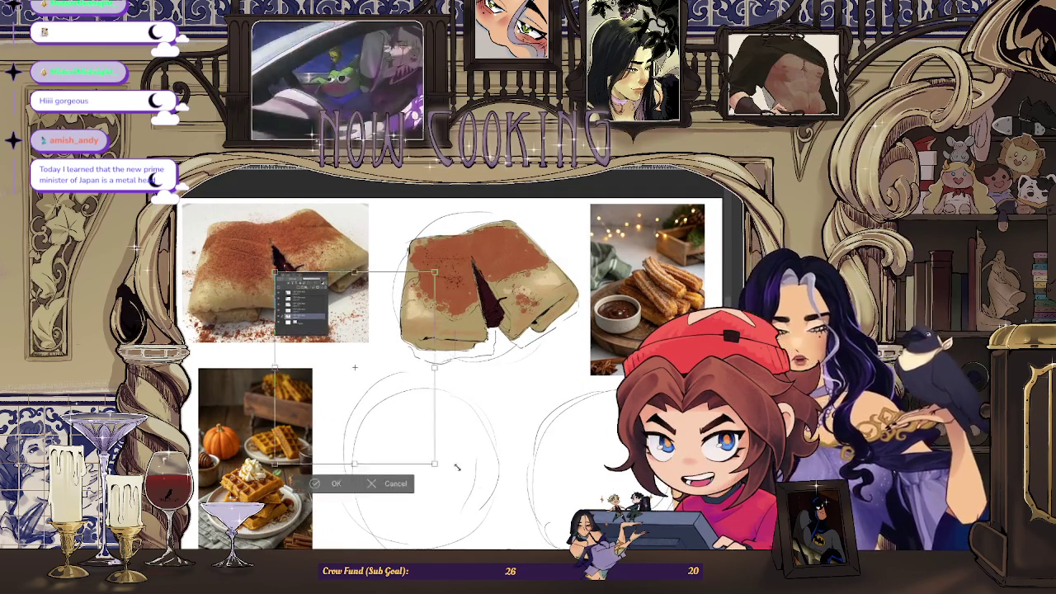
{"action": "left_click_drag", "start_coordinate": [422, 468], "coordinate": [430, 430]}
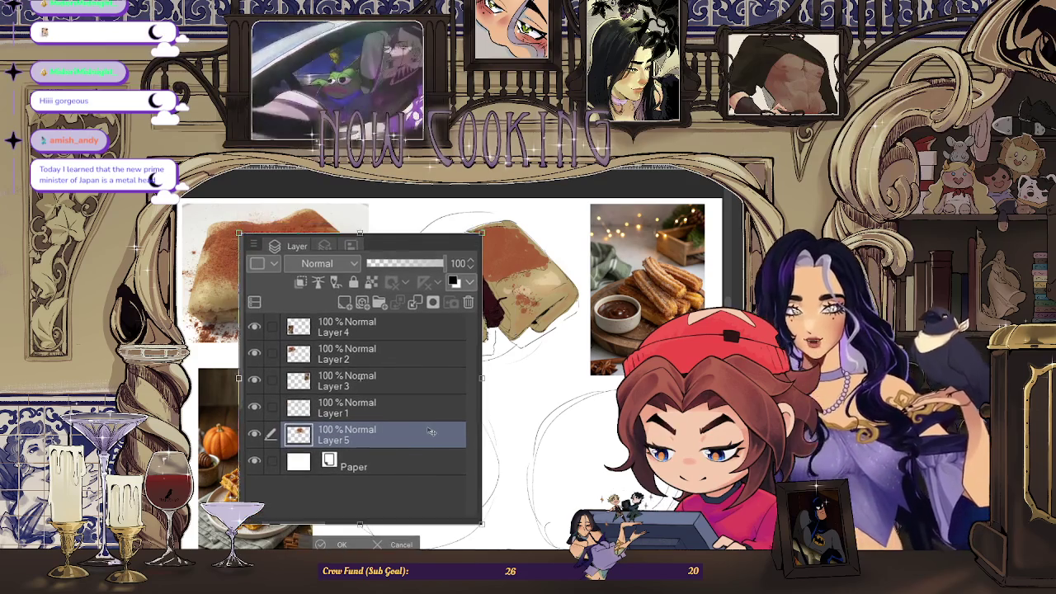
{"action": "key", "text": "Return"}
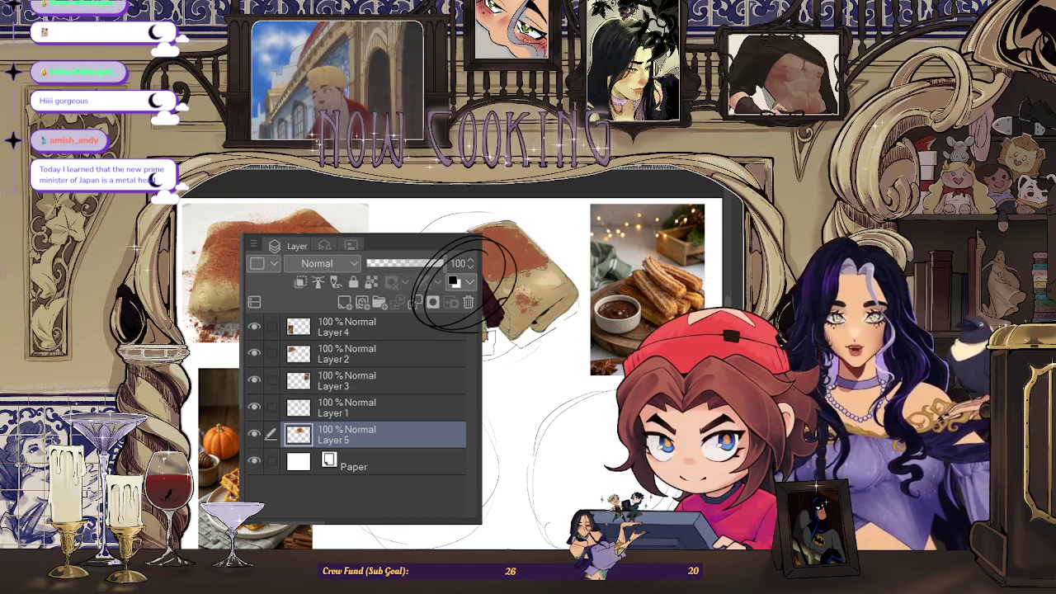
Undo to show the crepe painting in full colour again
{"action": "key", "text": "ctrl+z"}
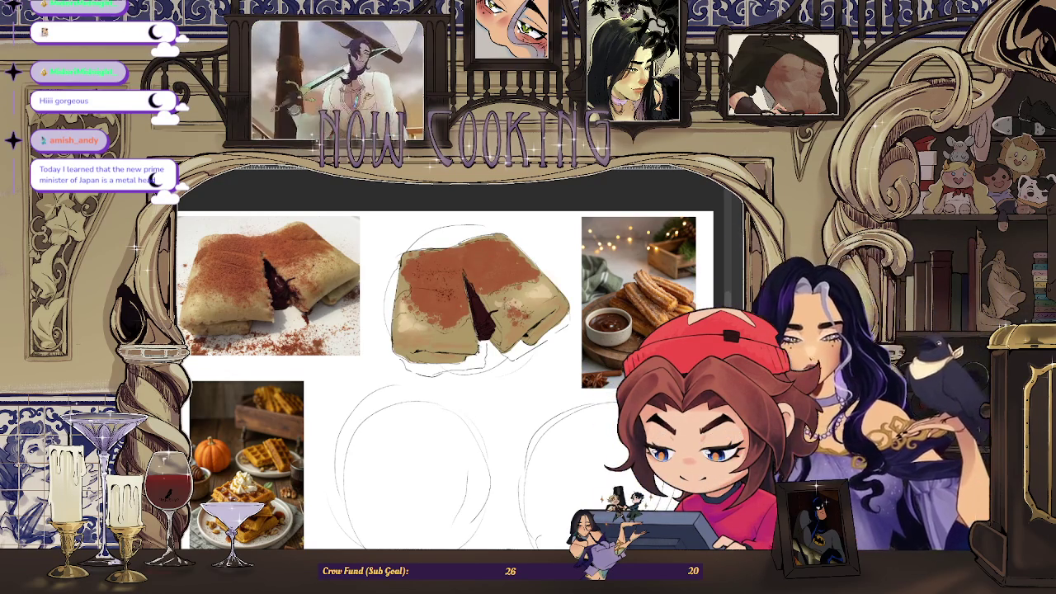
Sample a colour from the crepe photo and paint light highlight streaks across the crepe study's top
{"action": "scroll", "coordinate": [521, 283], "scroll_direction": "up", "scroll_amount": 2}
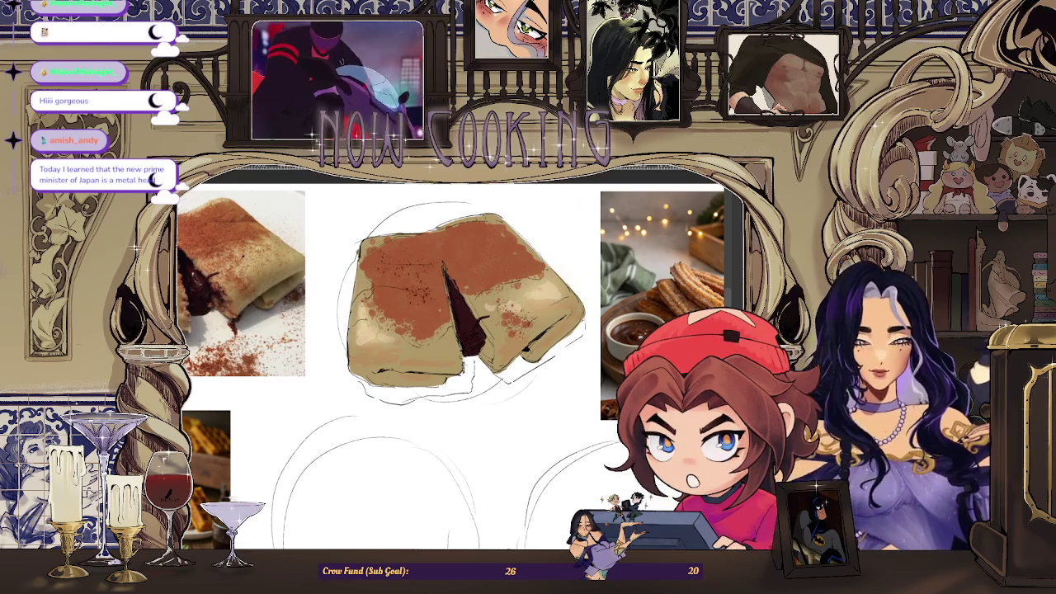
{"action": "scroll", "coordinate": [452, 366], "scroll_direction": "down", "scroll_amount": 2}
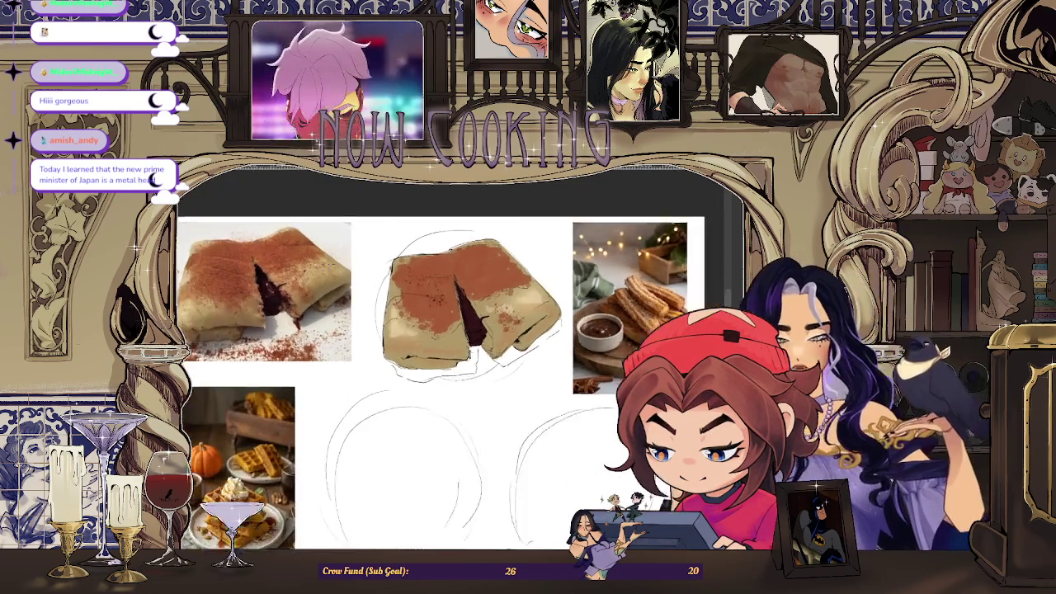
{"action": "scroll", "coordinate": [287, 289], "scroll_direction": "up", "scroll_amount": 3}
{"action": "left_click", "coordinate": [297, 284], "text": "alt"}
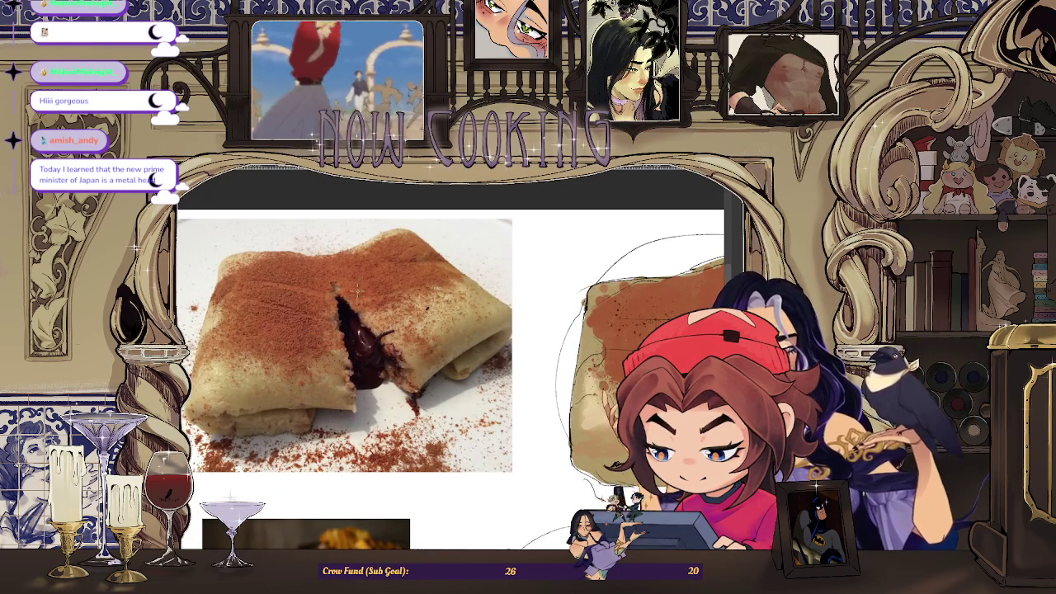
{"action": "scroll", "coordinate": [565, 326], "scroll_direction": "down", "scroll_amount": 1}
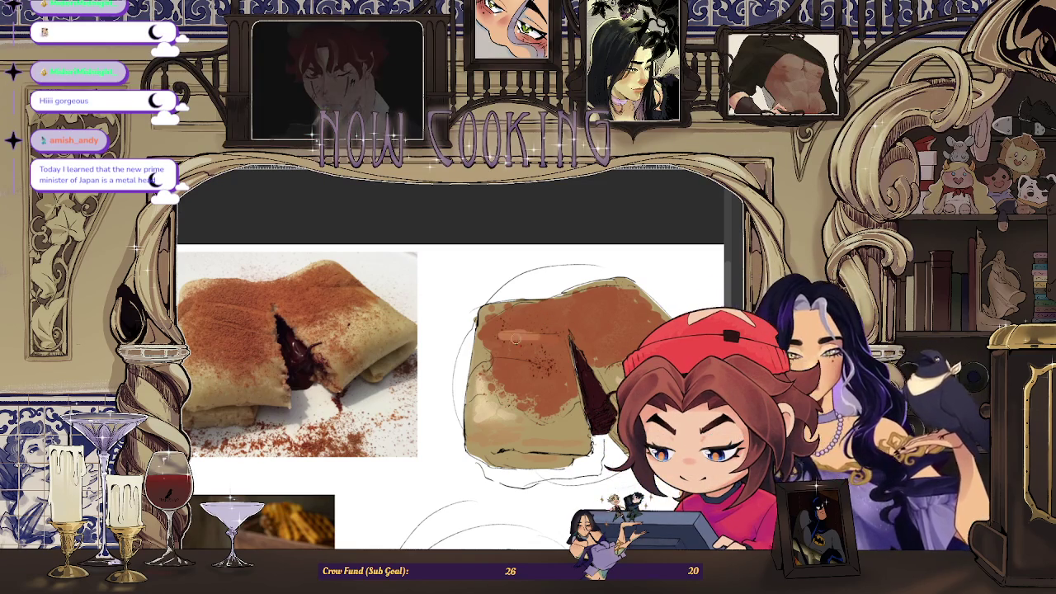
{"action": "scroll", "coordinate": [574, 331], "scroll_direction": "down", "scroll_amount": 1}
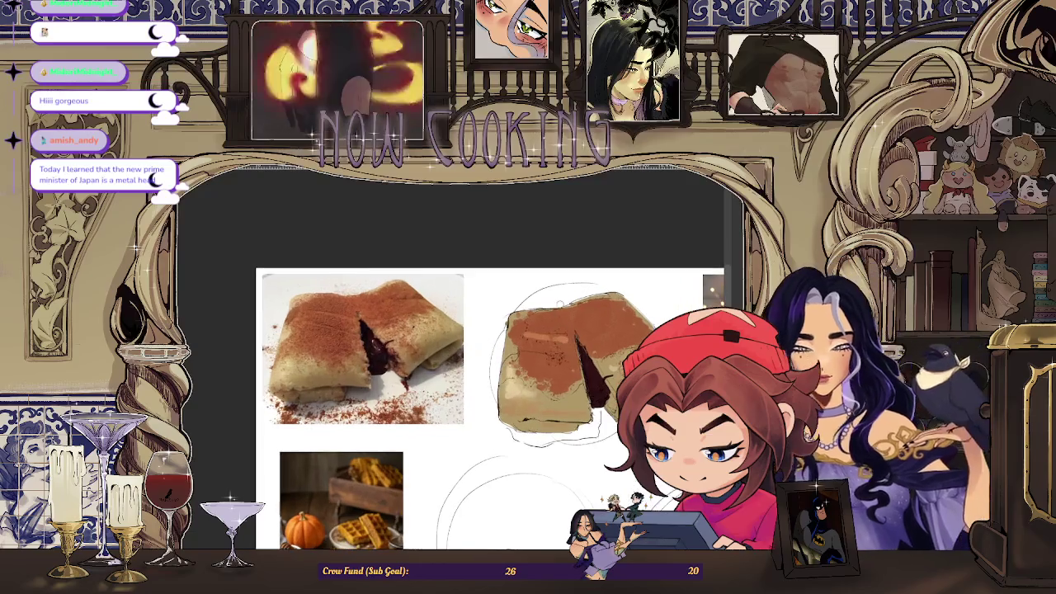
{"action": "left_click_drag", "start_coordinate": [534, 356], "coordinate": [551, 354]}
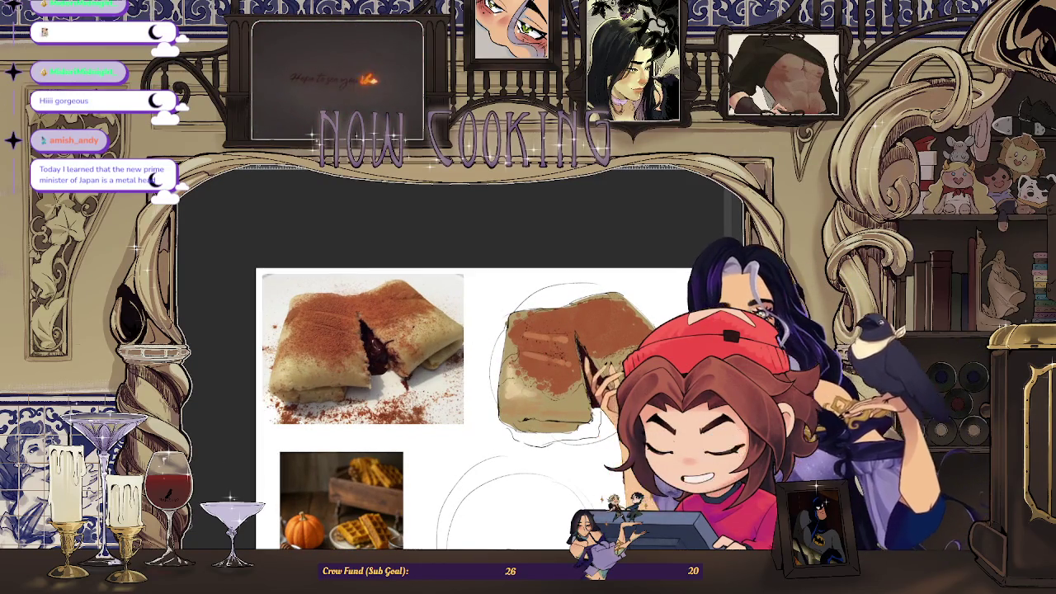
{"action": "scroll", "coordinate": [448, 356], "scroll_direction": "up", "scroll_amount": 1}
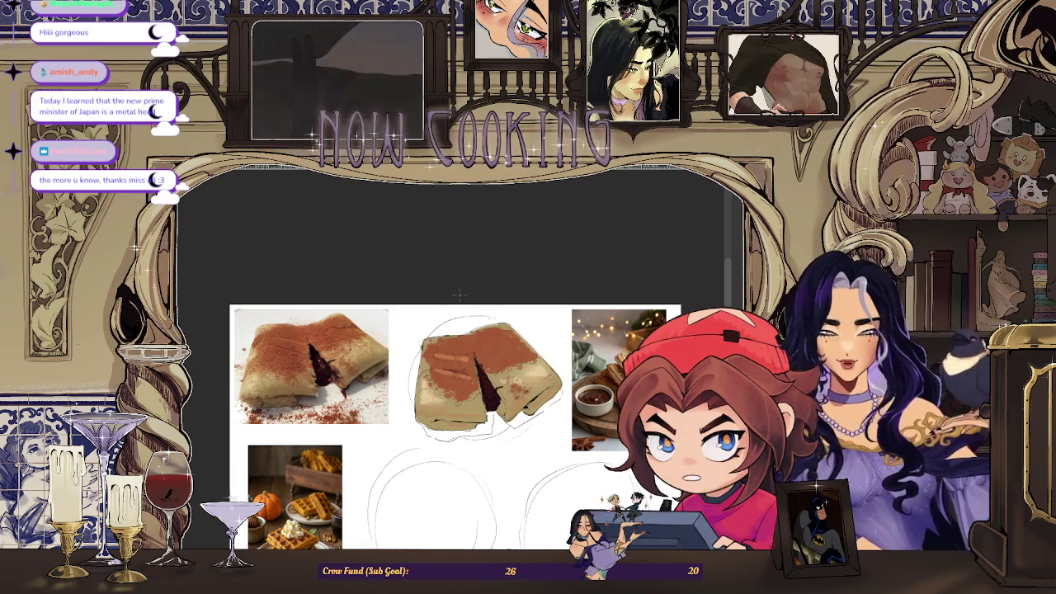
{"action": "scroll", "coordinate": [377, 365], "scroll_direction": "up", "scroll_amount": 3}
{"action": "scroll", "coordinate": [377, 365], "scroll_direction": "down", "scroll_amount": 2}
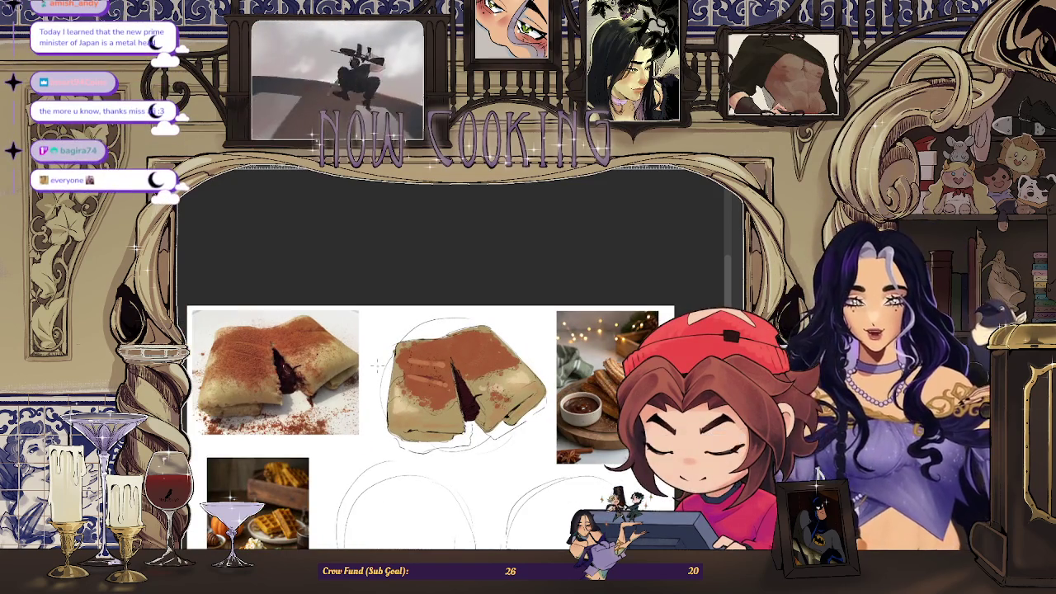
{"action": "scroll", "coordinate": [508, 406], "scroll_direction": "down", "scroll_amount": 2}
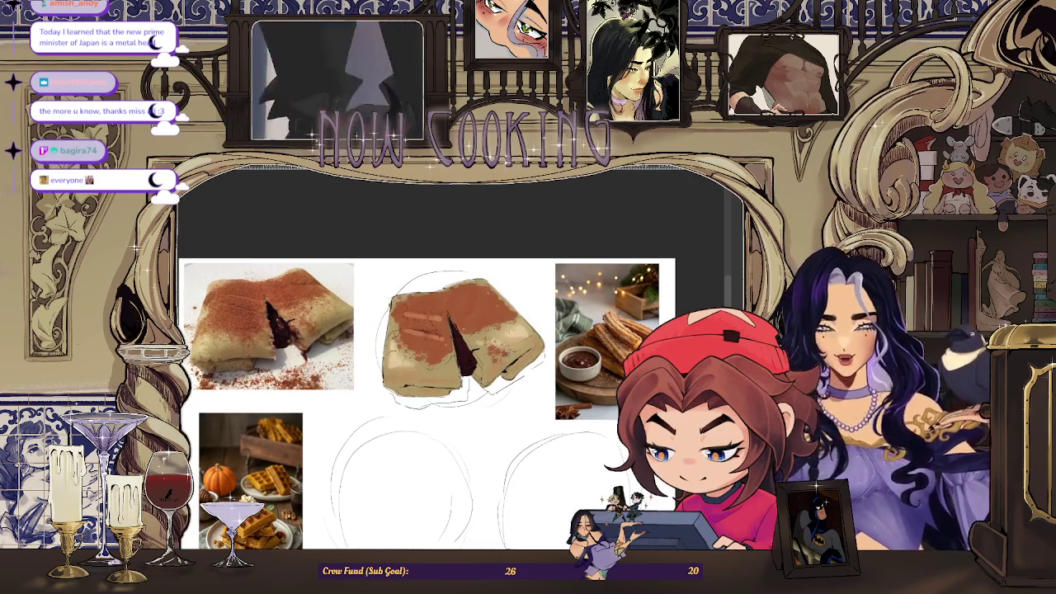
{"action": "scroll", "coordinate": [455, 419], "scroll_direction": "down", "scroll_amount": 2}
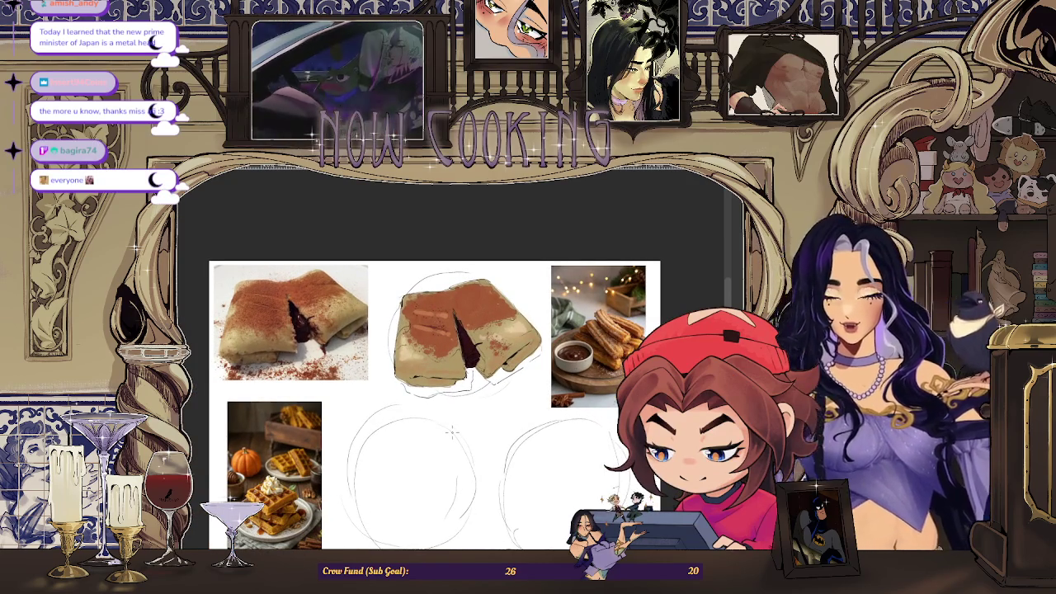
{"action": "scroll", "coordinate": [452, 431], "scroll_direction": "up", "scroll_amount": 1}
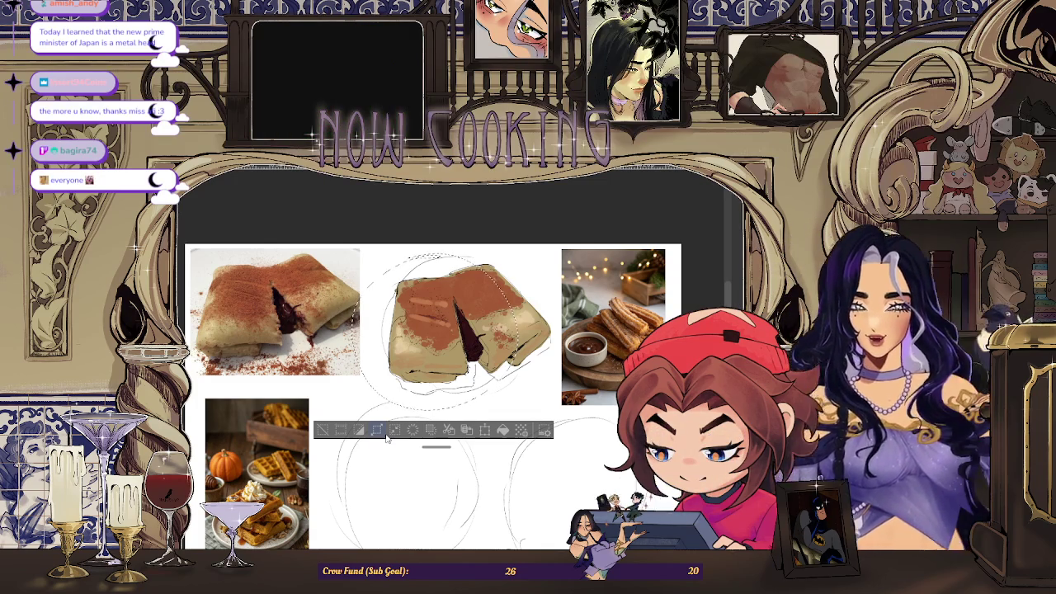
{"action": "left_click", "coordinate": [390, 430]}
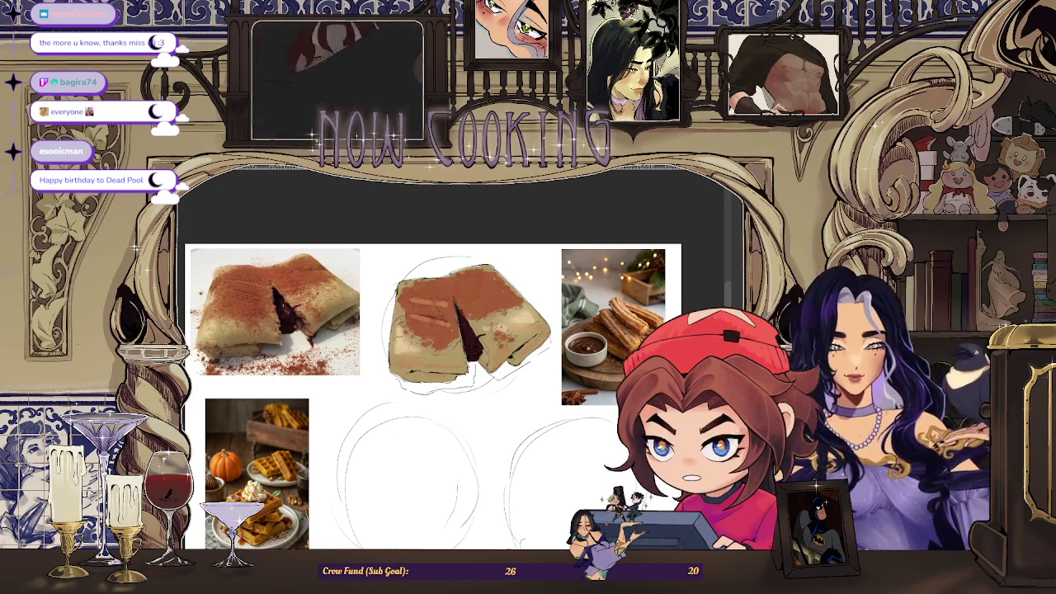
Hide and restore the sketch lines, then move the view around the crepe painting to check it
{"action": "key", "text": "Delete"}
{"action": "key", "text": "ctrl+z"}
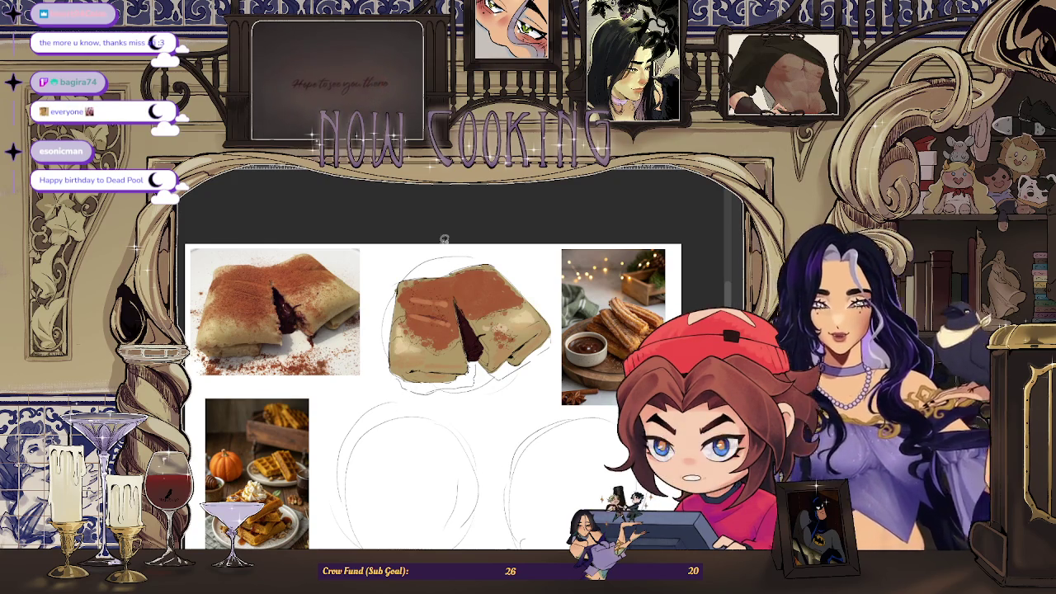
{"action": "scroll", "coordinate": [454, 259], "scroll_direction": "up", "scroll_amount": 5}
{"action": "scroll", "coordinate": [337, 314], "scroll_direction": "down", "scroll_amount": 3}
{"action": "scroll", "coordinate": [337, 314], "scroll_direction": "down", "scroll_amount": 1}
{"action": "scroll", "coordinate": [337, 314], "scroll_direction": "up", "scroll_amount": 1}
{"action": "scroll", "coordinate": [371, 310], "scroll_direction": "up", "scroll_amount": 3}
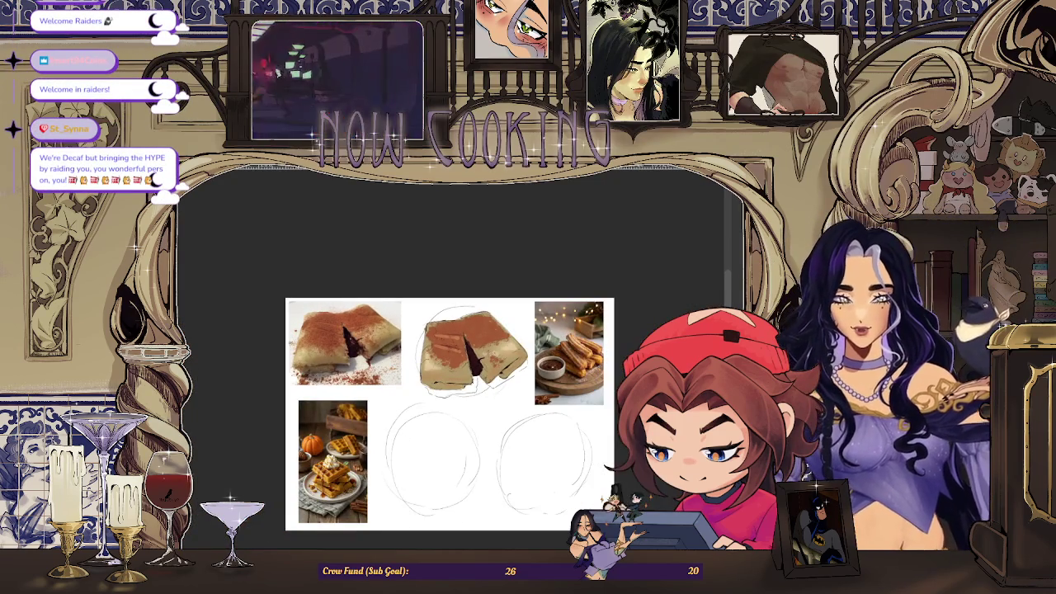
{"action": "scroll", "coordinate": [437, 442], "scroll_direction": "up", "scroll_amount": 2}
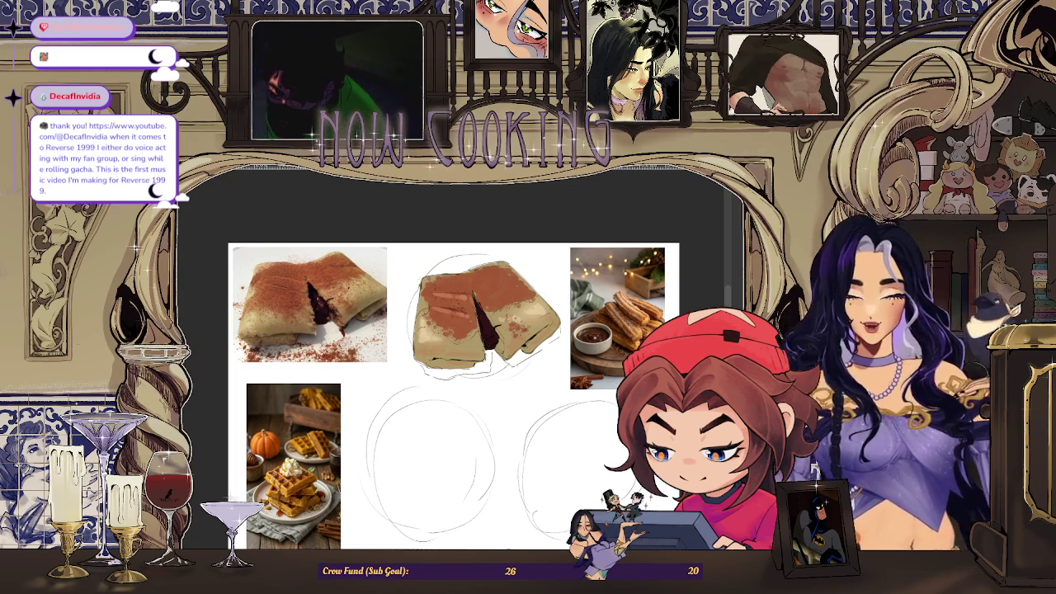
{"action": "scroll", "coordinate": [474, 300], "scroll_direction": "up", "scroll_amount": 1}
{"action": "scroll", "coordinate": [458, 299], "scroll_direction": "up", "scroll_amount": 2}
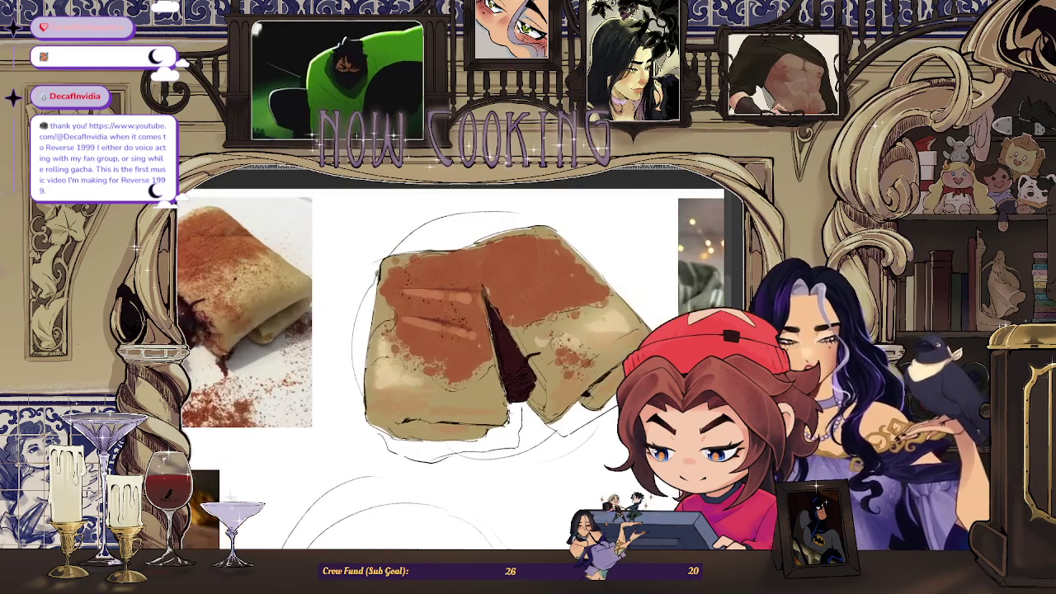
{"action": "scroll", "coordinate": [478, 314], "scroll_direction": "up", "scroll_amount": 3}
{"action": "scroll", "coordinate": [478, 314], "scroll_direction": "up", "scroll_amount": 1}
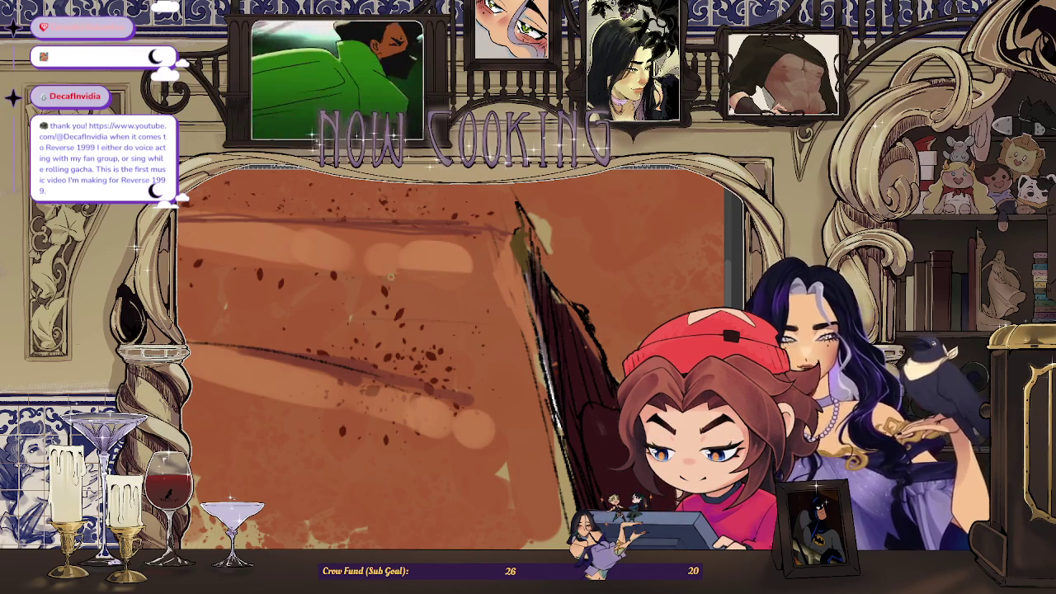
{"action": "scroll", "coordinate": [383, 280], "scroll_direction": "down", "scroll_amount": 3}
{"action": "scroll", "coordinate": [382, 280], "scroll_direction": "down", "scroll_amount": 2}
{"action": "scroll", "coordinate": [479, 346], "scroll_direction": "down", "scroll_amount": 2}
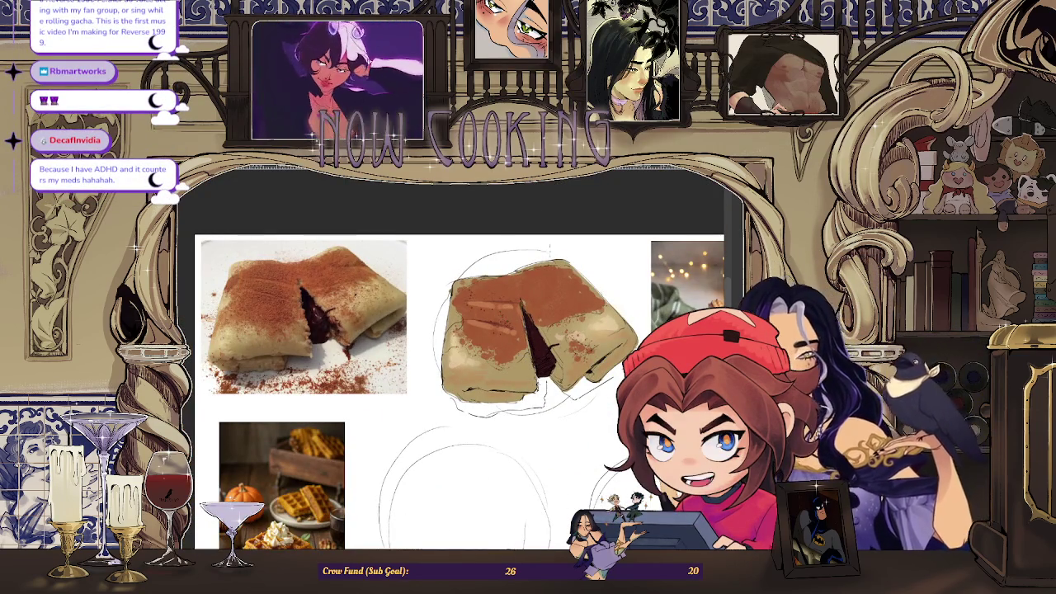
{"action": "scroll", "coordinate": [396, 281], "scroll_direction": "up", "scroll_amount": 2}
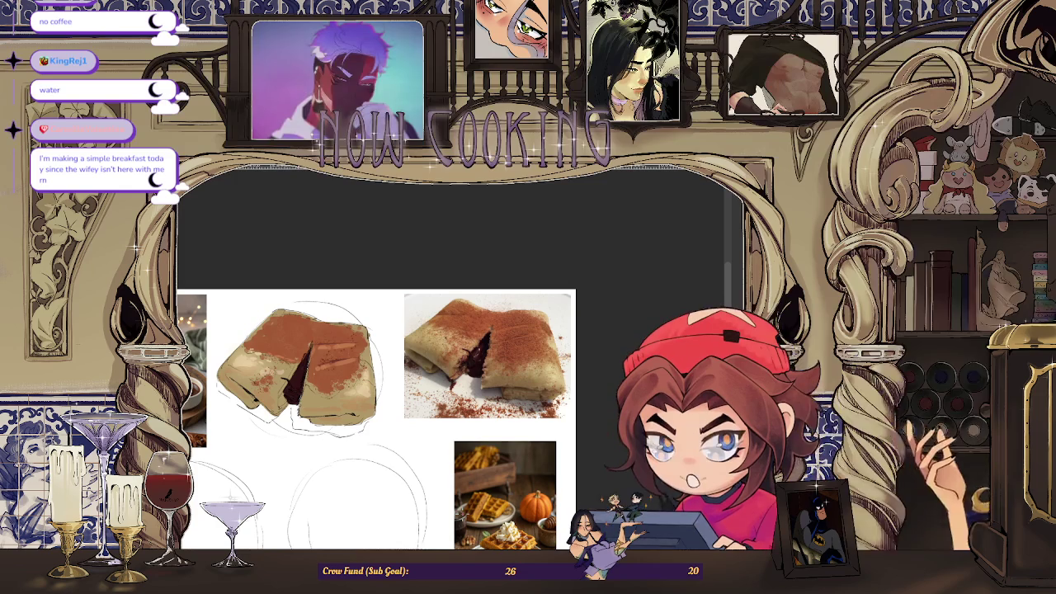
{"action": "scroll", "coordinate": [392, 302], "scroll_direction": "down", "scroll_amount": 3}
{"action": "scroll", "coordinate": [392, 302], "scroll_direction": "up", "scroll_amount": 3}
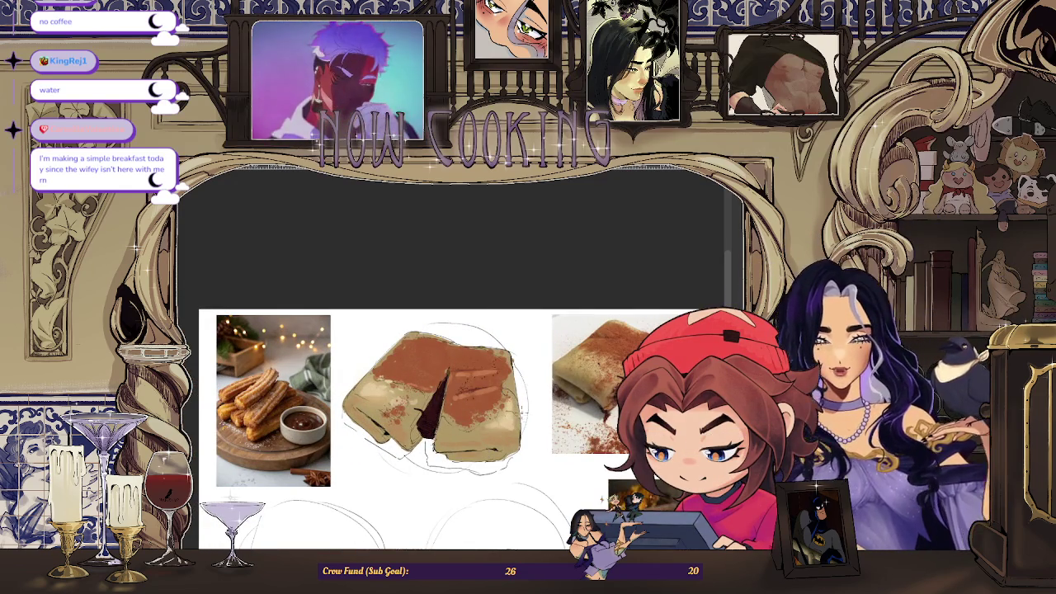
{"action": "scroll", "coordinate": [440, 376], "scroll_direction": "up", "scroll_amount": 2}
{"action": "scroll", "coordinate": [440, 375], "scroll_direction": "up", "scroll_amount": 1}
{"action": "scroll", "coordinate": [441, 375], "scroll_direction": "up", "scroll_amount": 1}
{"action": "scroll", "coordinate": [441, 375], "scroll_direction": "up", "scroll_amount": 1}
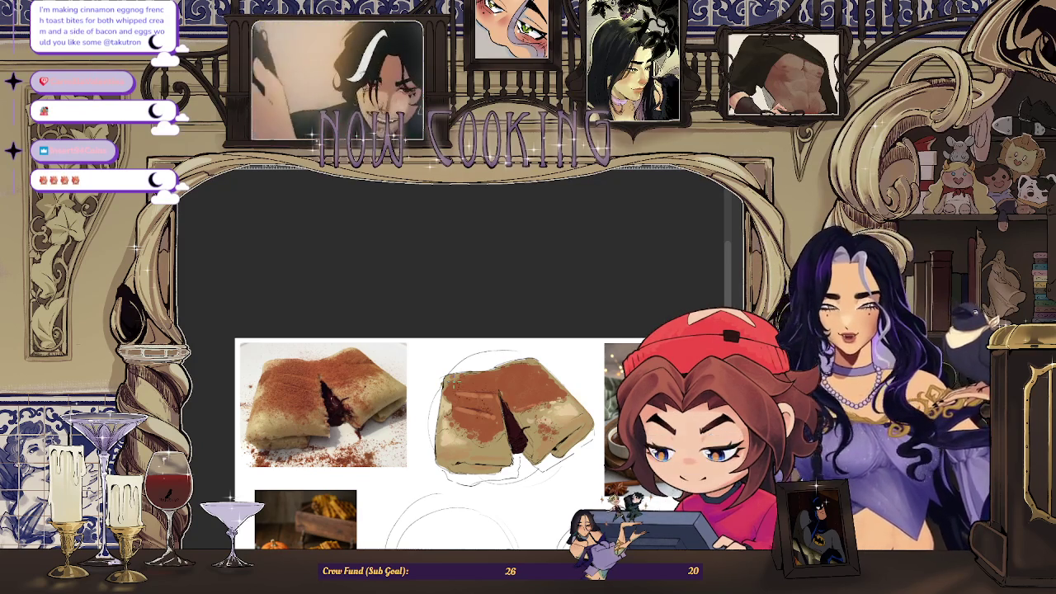
{"action": "scroll", "coordinate": [436, 419], "scroll_direction": "up", "scroll_amount": 1}
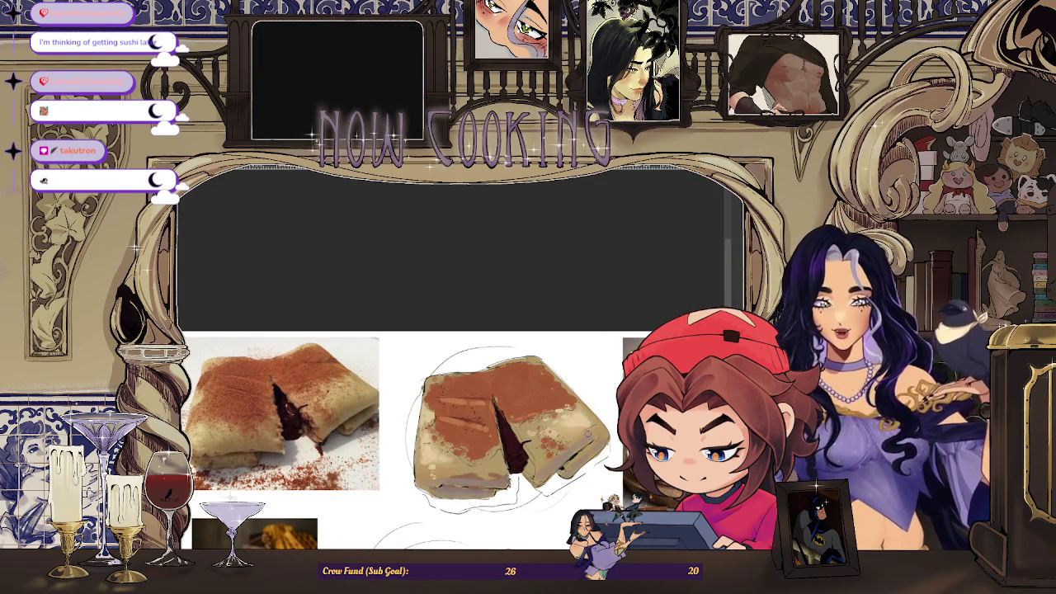
Scroll the view over the cinnamon-dusted crepe study and its reference photo
{"action": "scroll", "coordinate": [453, 489], "scroll_direction": "up", "scroll_amount": 1}
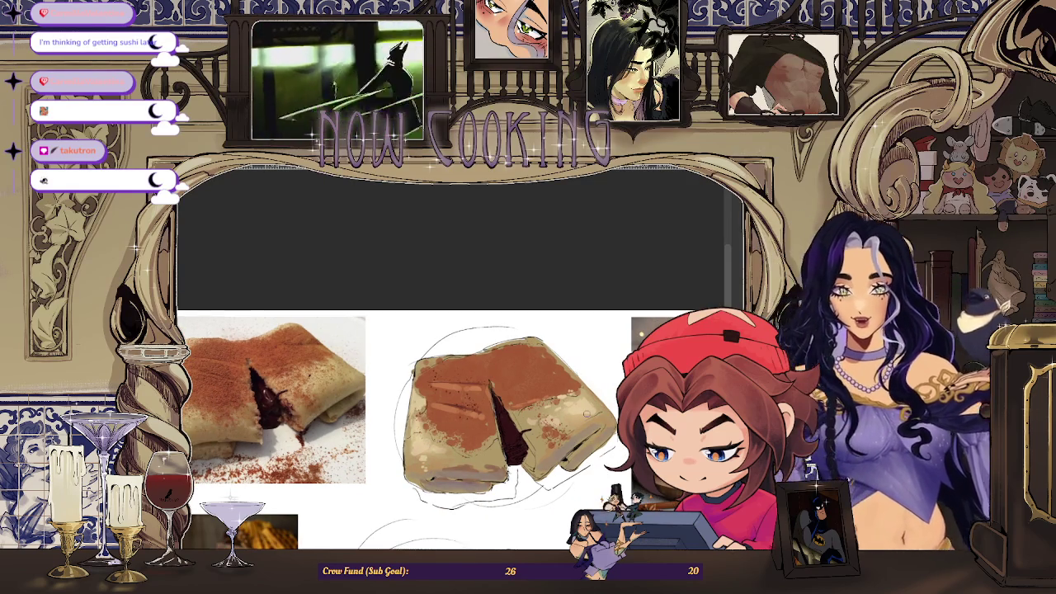
Scroll the view down around the crepe study to check its denser cinnamon coat
{"action": "scroll", "coordinate": [384, 384], "scroll_direction": "down", "scroll_amount": 2}
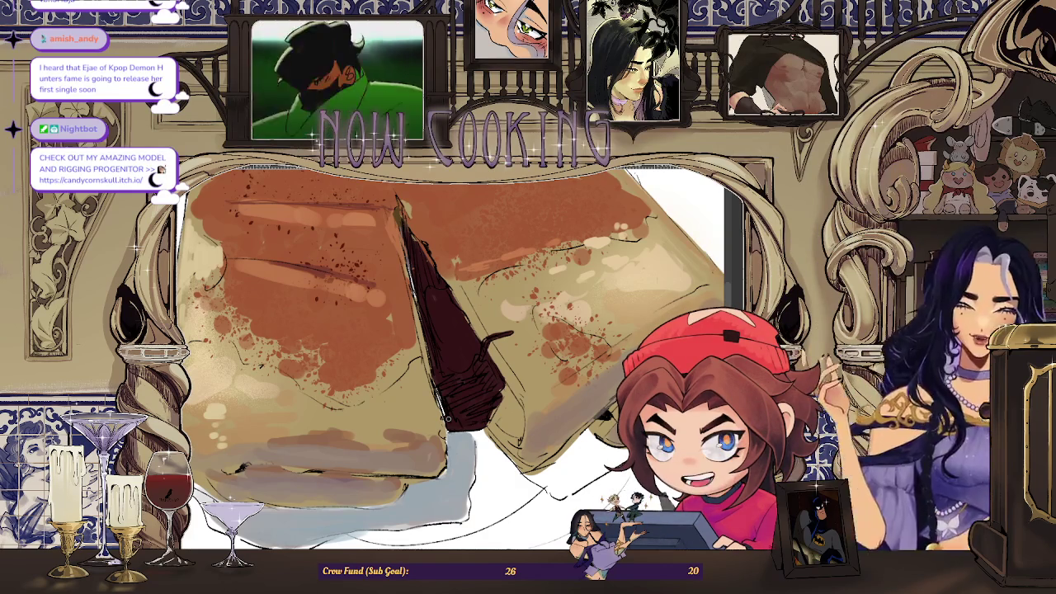
{"action": "scroll", "coordinate": [448, 418], "scroll_direction": "down", "scroll_amount": 3}
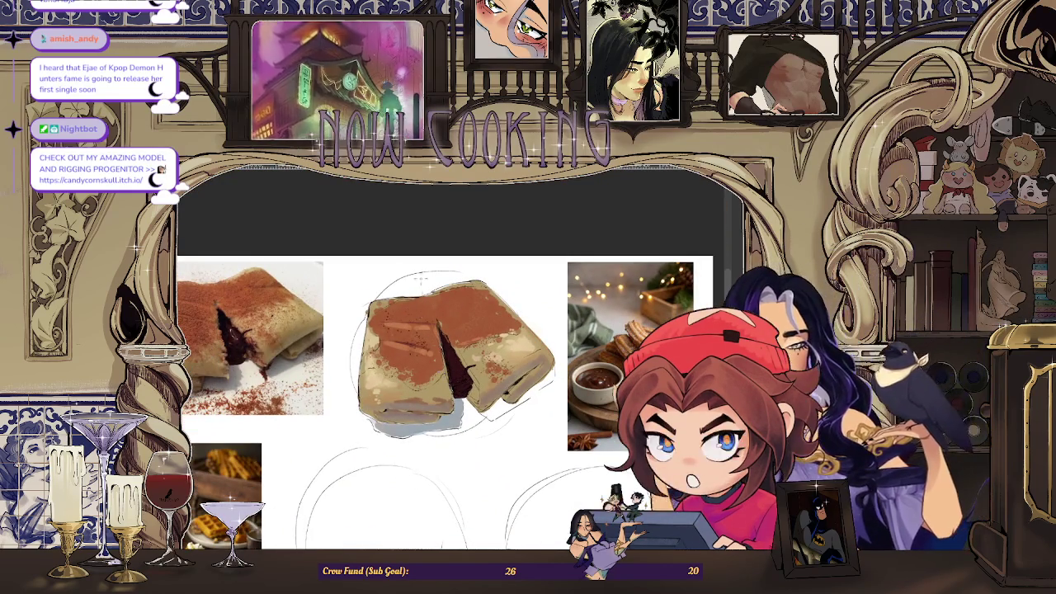
{"action": "scroll", "coordinate": [354, 320], "scroll_direction": "up", "scroll_amount": 5}
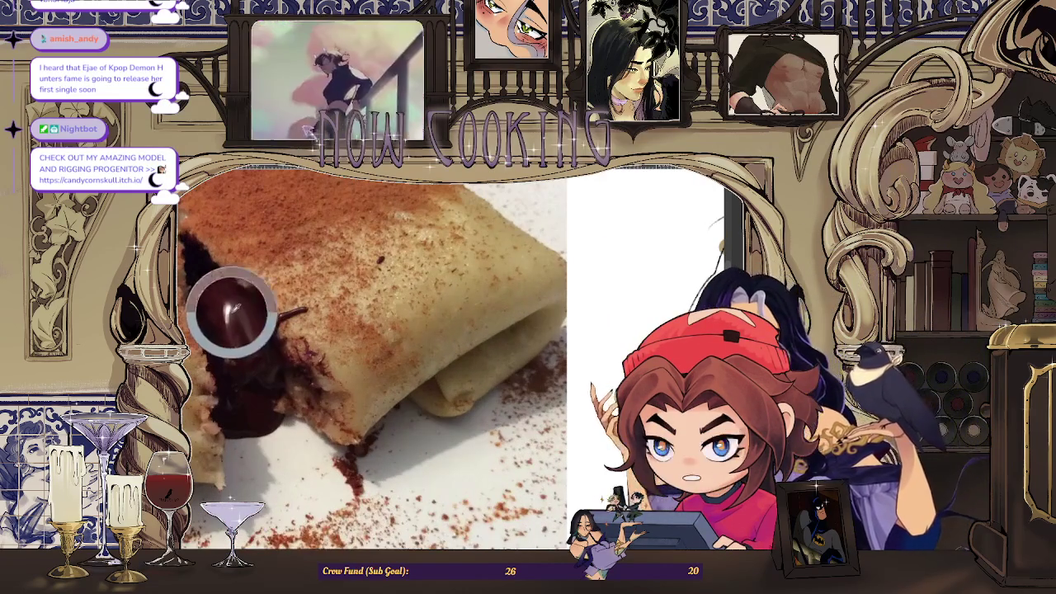
{"action": "scroll", "coordinate": [355, 320], "scroll_direction": "down", "scroll_amount": 3}
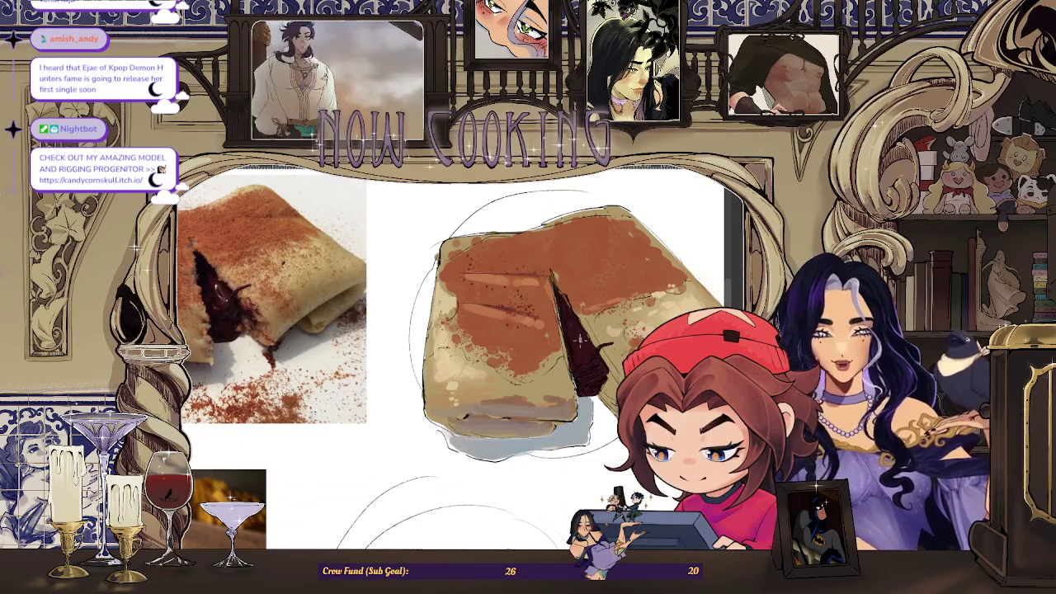
{"action": "scroll", "coordinate": [587, 360], "scroll_direction": "up", "scroll_amount": 1}
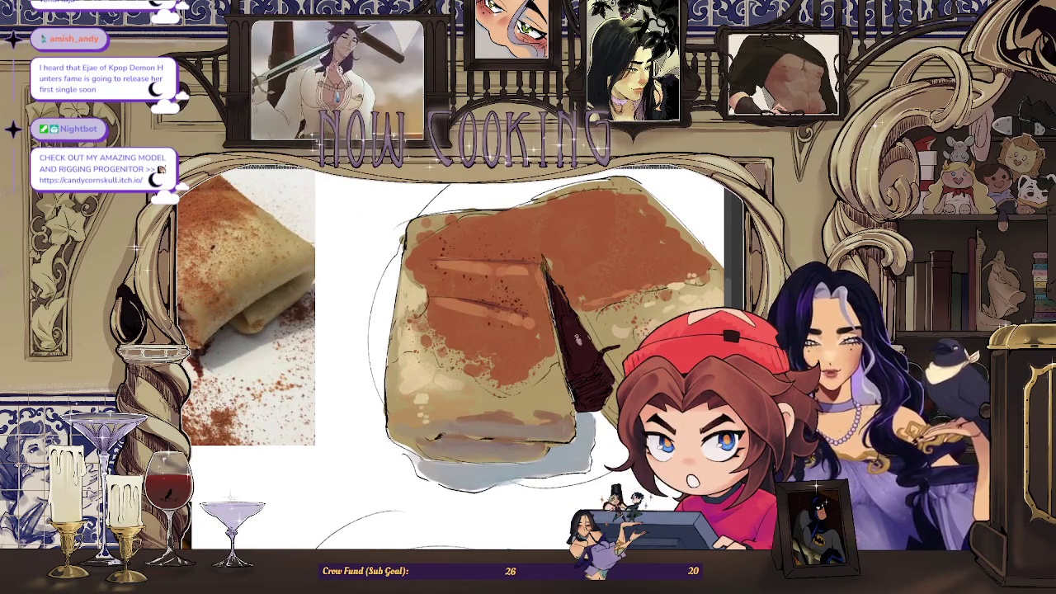
{"action": "scroll", "coordinate": [283, 302], "scroll_direction": "down", "scroll_amount": 2}
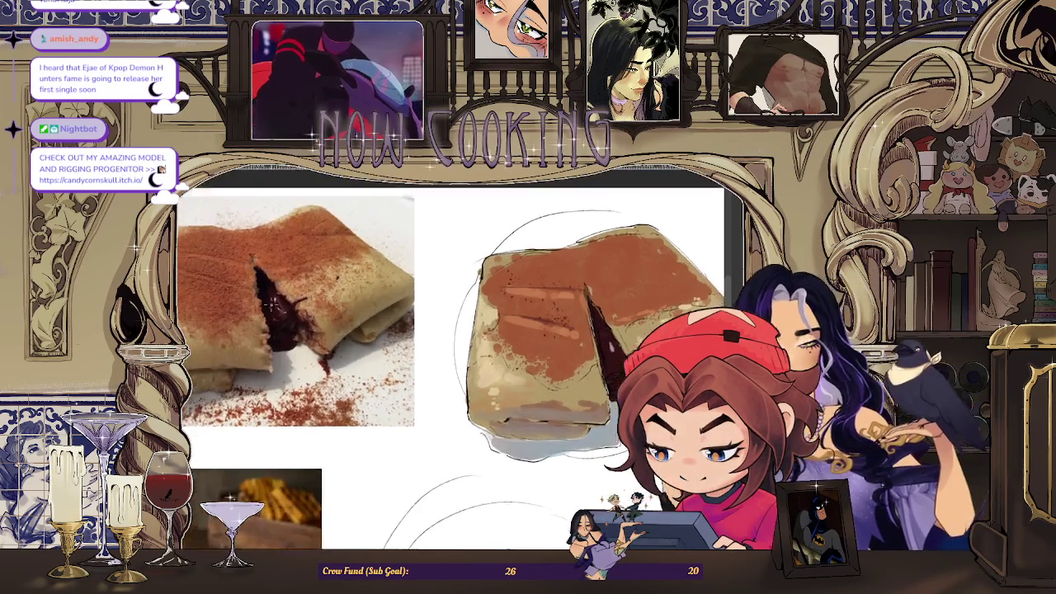
{"action": "scroll", "coordinate": [283, 302], "scroll_direction": "up", "scroll_amount": 5}
{"action": "scroll", "coordinate": [283, 302], "scroll_direction": "down", "scroll_amount": 5}
{"action": "scroll", "coordinate": [495, 322], "scroll_direction": "up", "scroll_amount": 2}
{"action": "scroll", "coordinate": [495, 322], "scroll_direction": "up", "scroll_amount": 2}
{"action": "scroll", "coordinate": [450, 354], "scroll_direction": "down", "scroll_amount": 2}
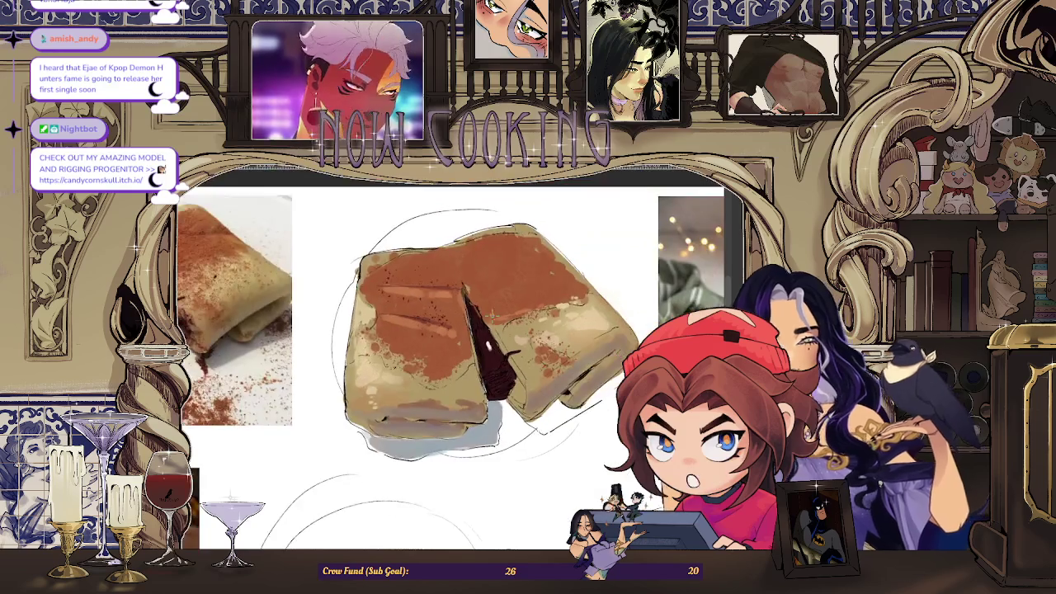
{"action": "scroll", "coordinate": [450, 354], "scroll_direction": "down", "scroll_amount": 2}
{"action": "scroll", "coordinate": [450, 355], "scroll_direction": "up", "scroll_amount": 1}
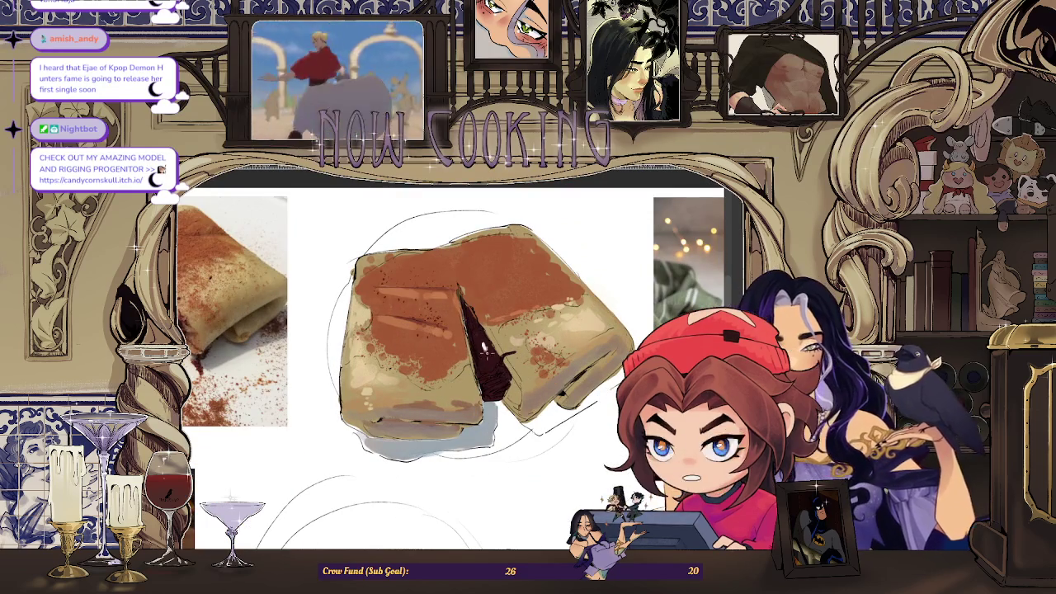
{"action": "scroll", "coordinate": [520, 314], "scroll_direction": "up", "scroll_amount": 2}
{"action": "scroll", "coordinate": [483, 354], "scroll_direction": "up", "scroll_amount": 1}
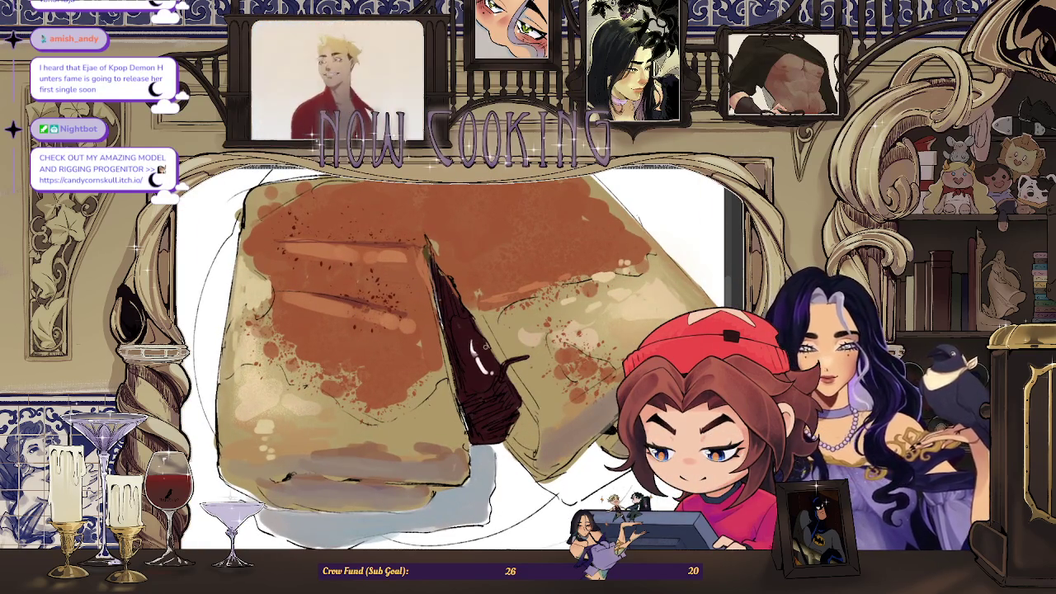
{"action": "scroll", "coordinate": [449, 355], "scroll_direction": "down", "scroll_amount": 3}
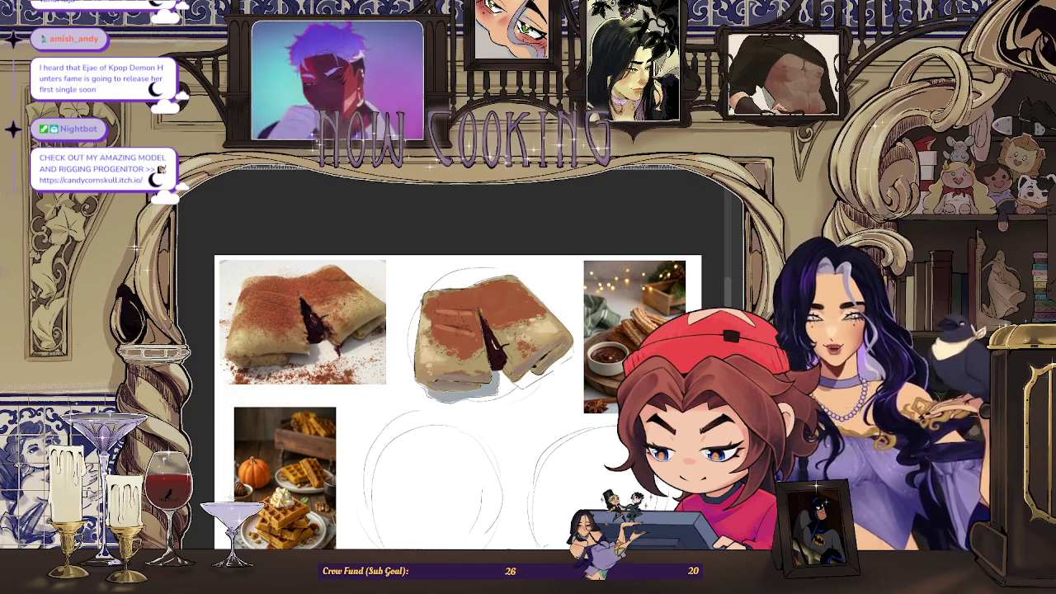
{"action": "scroll", "coordinate": [495, 330], "scroll_direction": "up", "scroll_amount": 2}
{"action": "scroll", "coordinate": [495, 329], "scroll_direction": "up", "scroll_amount": 1}
{"action": "scroll", "coordinate": [495, 329], "scroll_direction": "up", "scroll_amount": 1}
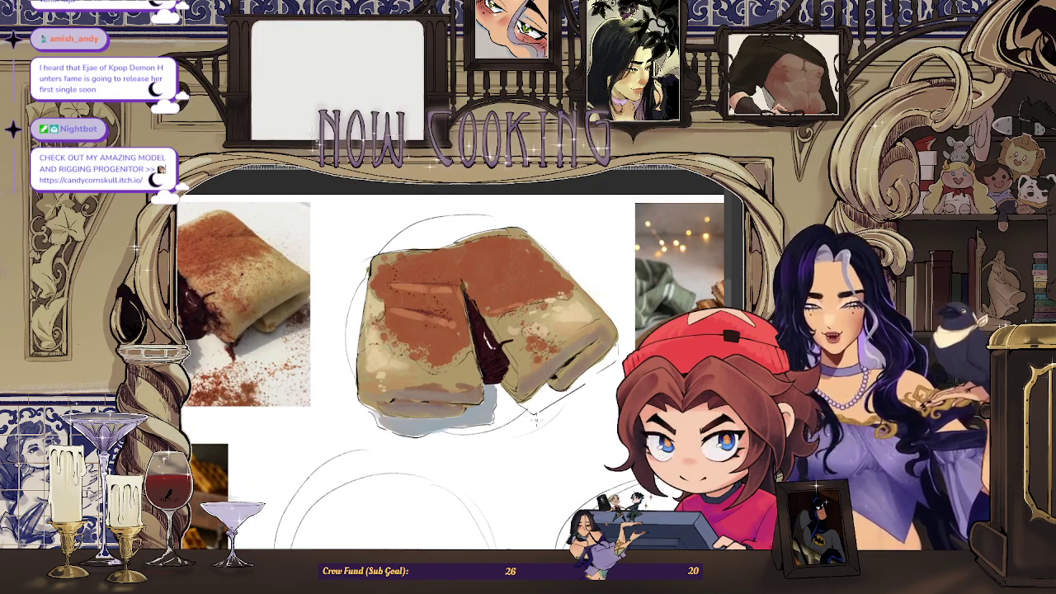
{"action": "scroll", "coordinate": [556, 437], "scroll_direction": "down", "scroll_amount": 1}
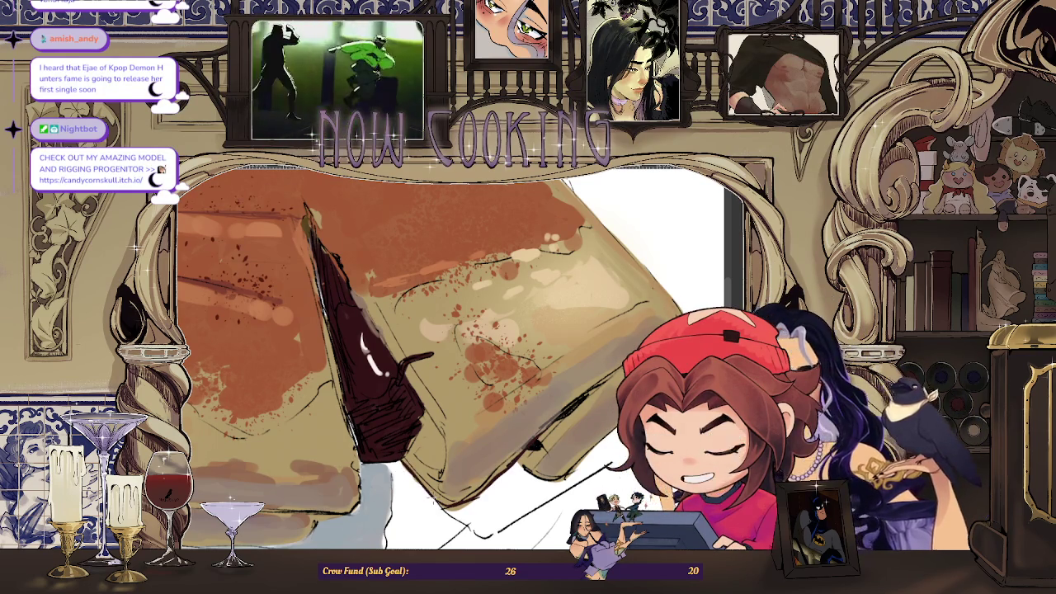
Scroll the view down across the blotched crepe study and its crepe and churro references
{"action": "scroll", "coordinate": [528, 334], "scroll_direction": "down", "scroll_amount": 5}
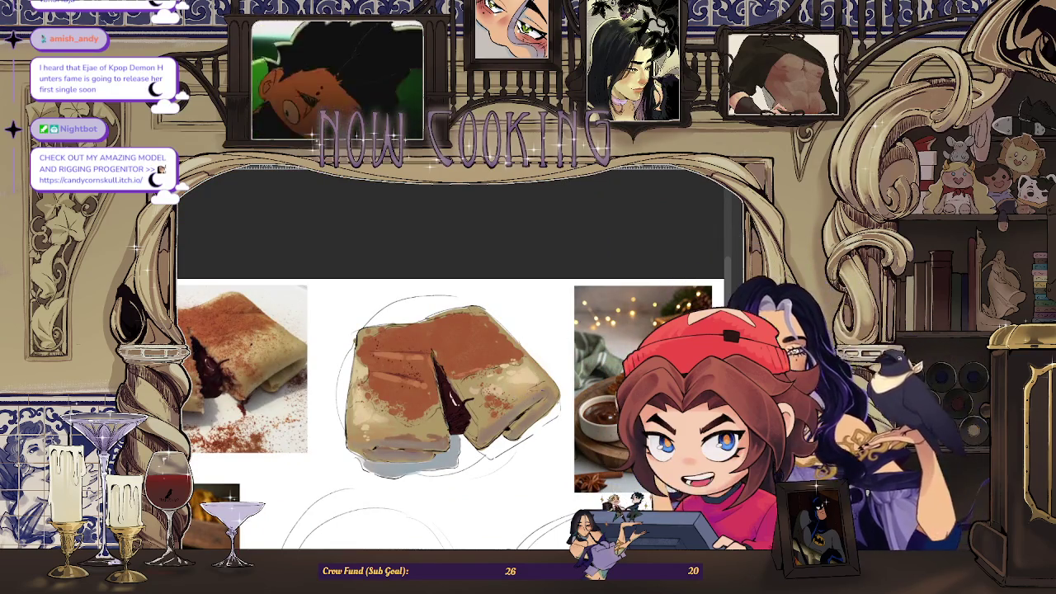
{"action": "scroll", "coordinate": [458, 413], "scroll_direction": "down", "scroll_amount": 2}
{"action": "scroll", "coordinate": [458, 412], "scroll_direction": "down", "scroll_amount": 2}
{"action": "scroll", "coordinate": [500, 406], "scroll_direction": "up", "scroll_amount": 2}
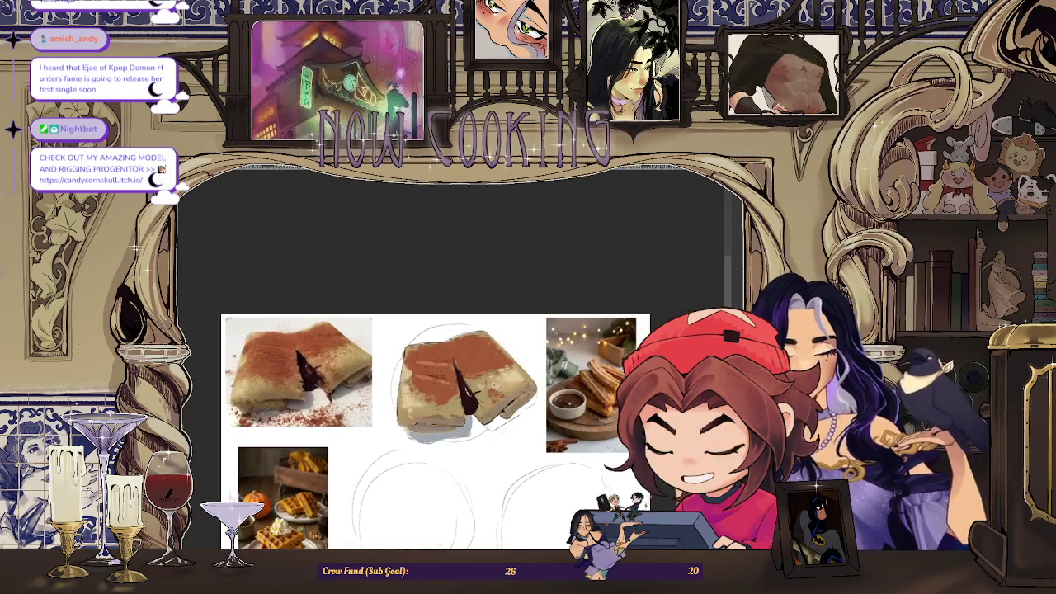
{"action": "scroll", "coordinate": [500, 405], "scroll_direction": "up", "scroll_amount": 2}
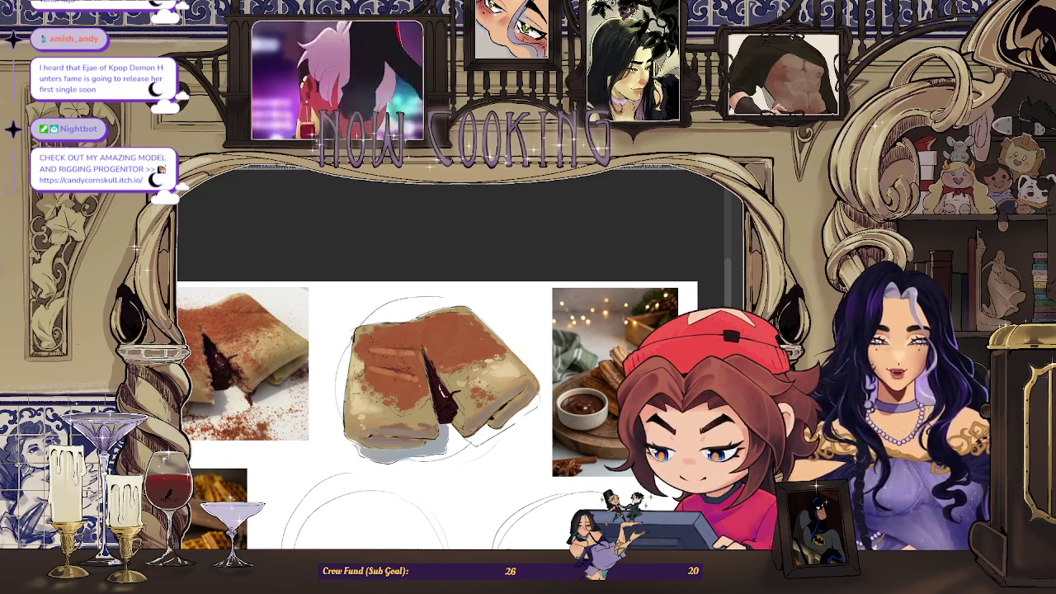
{"action": "key", "text": "ctrl+shift+u"}
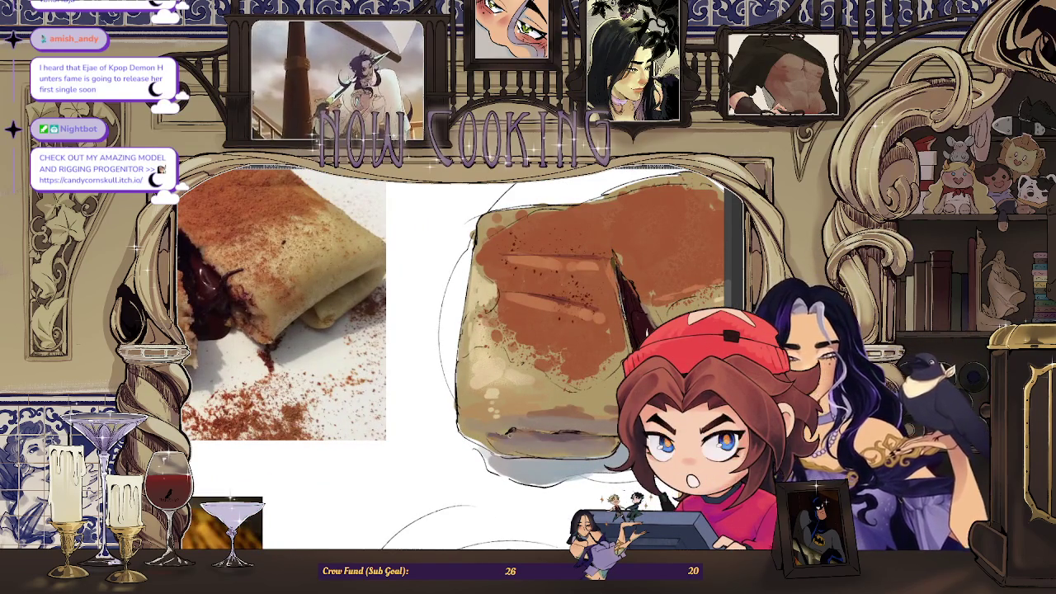
Scroll the view down past the crepe study's grainy cinnamon top
{"action": "scroll", "coordinate": [547, 438], "scroll_direction": "down", "scroll_amount": 3}
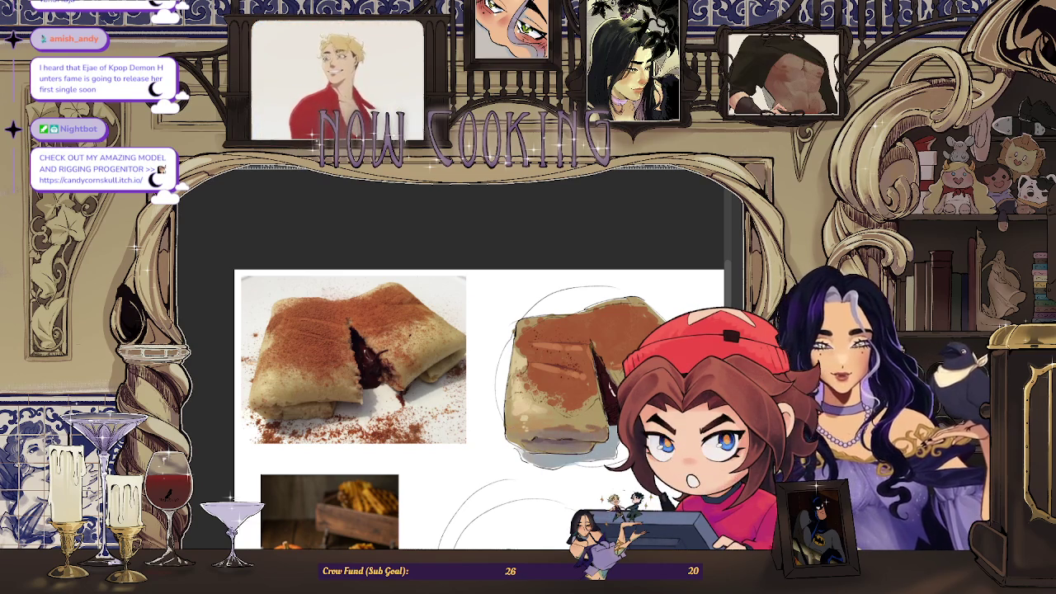
{"action": "scroll", "coordinate": [457, 449], "scroll_direction": "down", "scroll_amount": 2}
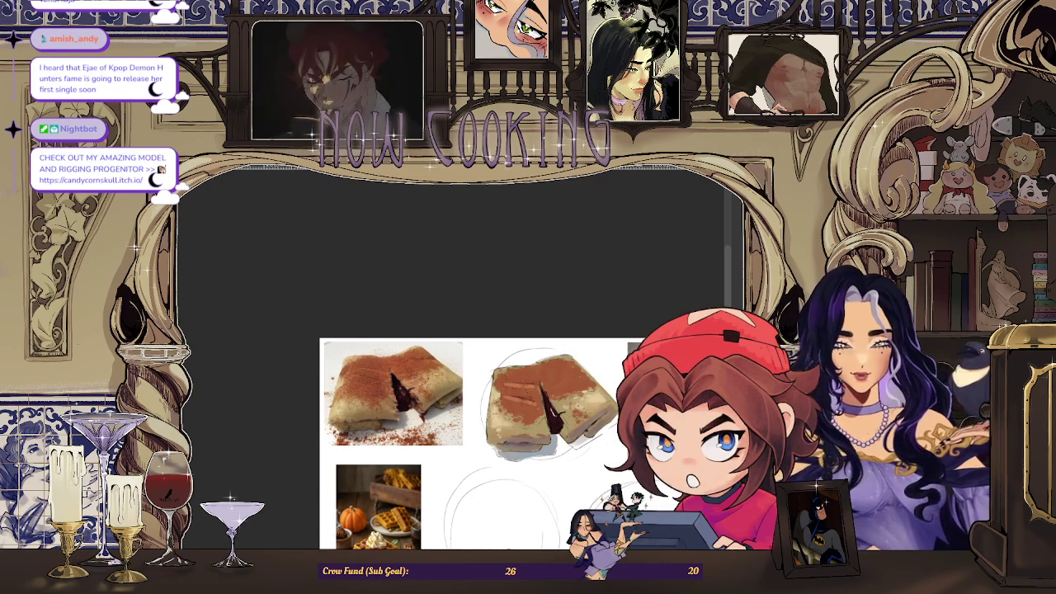
{"action": "scroll", "coordinate": [371, 445], "scroll_direction": "left", "scroll_amount": 3}
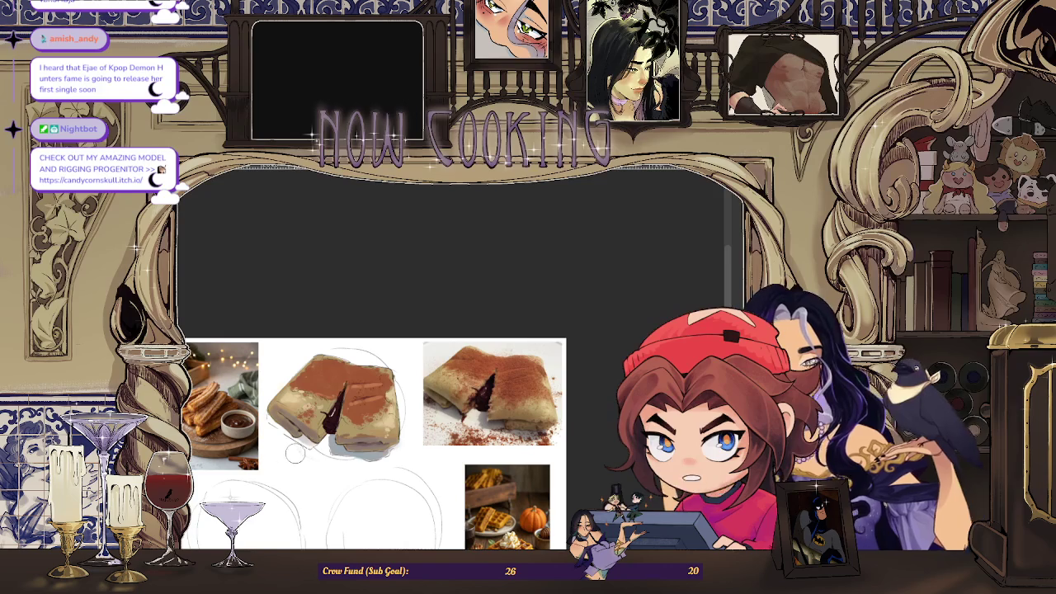
{"action": "scroll", "coordinate": [284, 435], "scroll_direction": "up", "scroll_amount": 3}
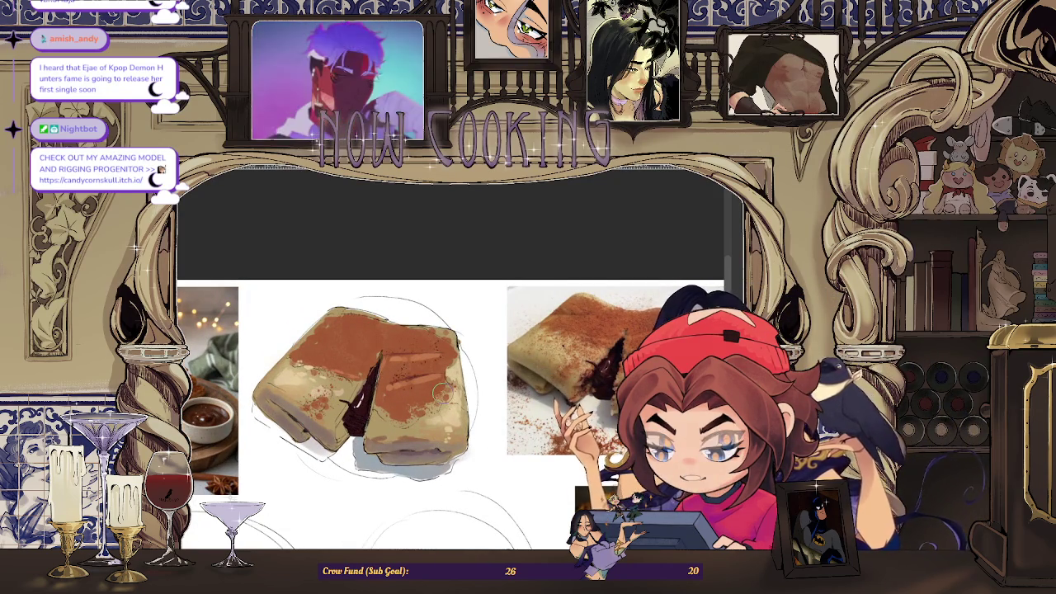
{"action": "scroll", "coordinate": [285, 408], "scroll_direction": "up", "scroll_amount": 1}
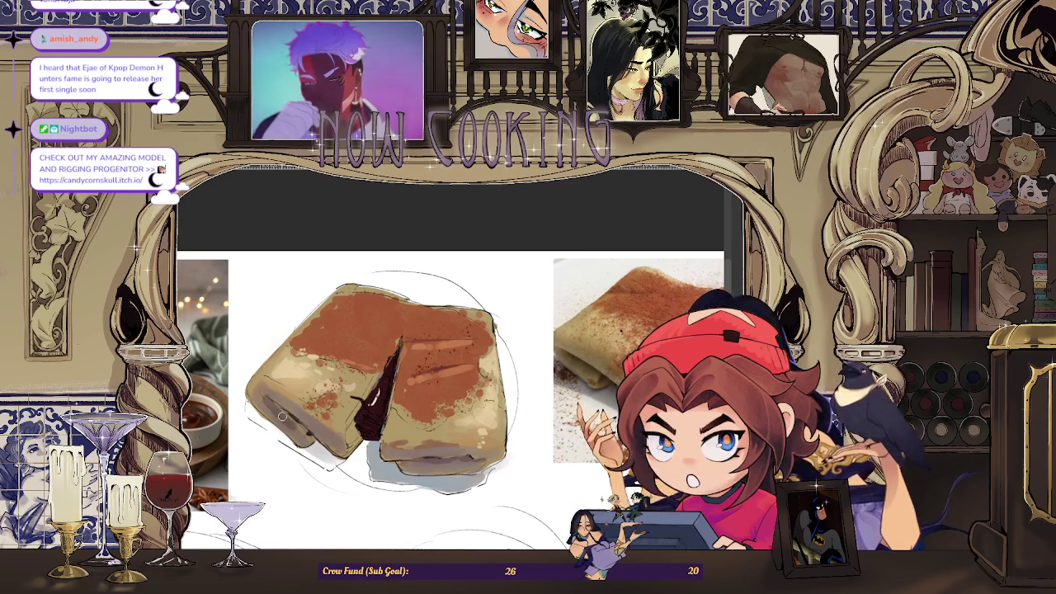
{"action": "scroll", "coordinate": [299, 420], "scroll_direction": "down", "scroll_amount": 3}
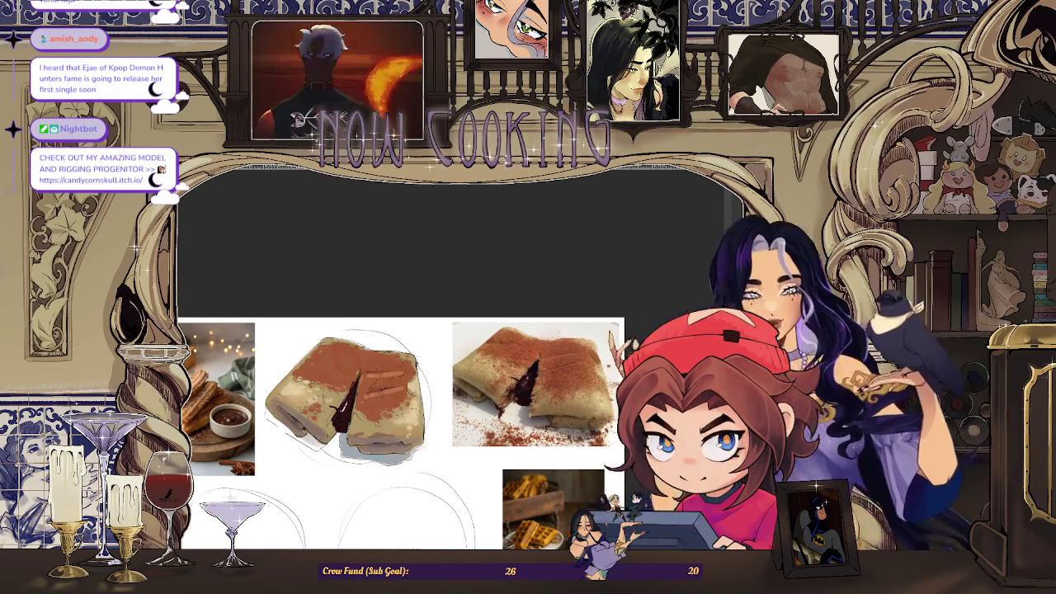
{"action": "scroll", "coordinate": [437, 433], "scroll_direction": "right", "scroll_amount": 3}
{"action": "scroll", "coordinate": [614, 420], "scroll_direction": "up", "scroll_amount": 1}
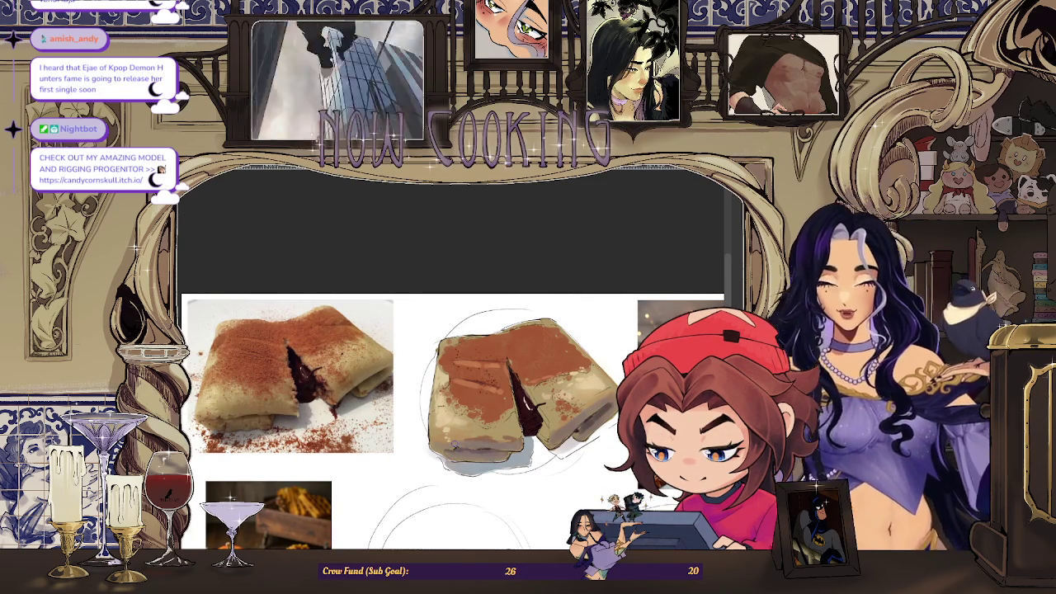
{"action": "scroll", "coordinate": [457, 450], "scroll_direction": "up", "scroll_amount": 2}
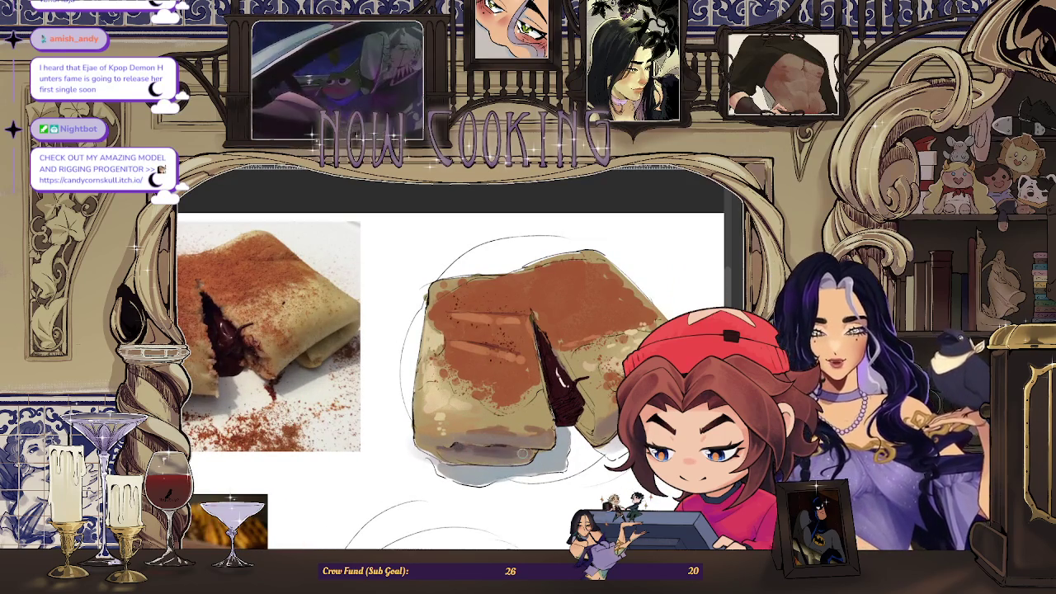
{"action": "scroll", "coordinate": [526, 452], "scroll_direction": "down", "scroll_amount": 2}
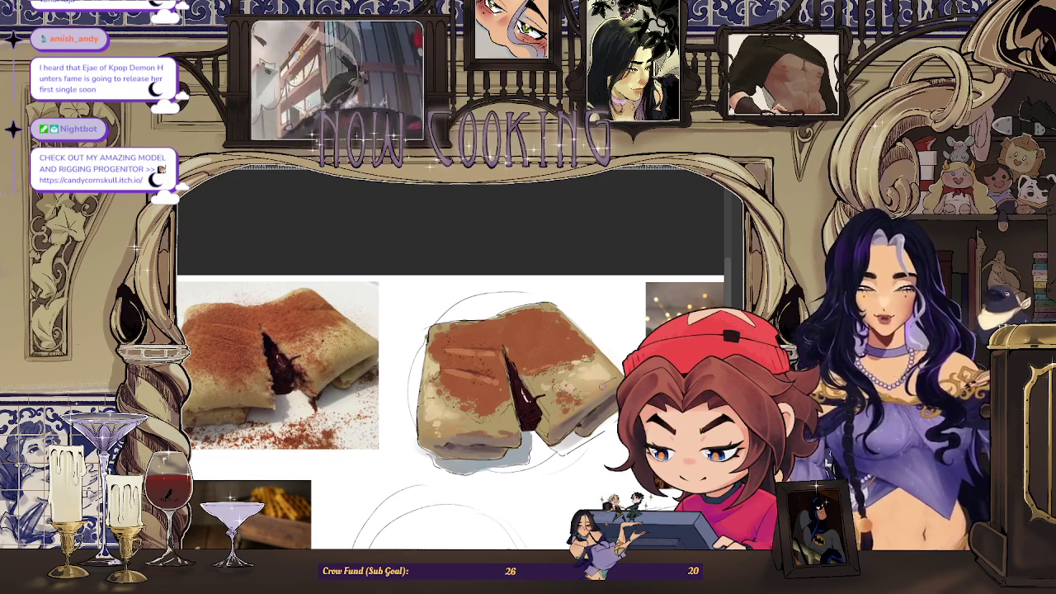
Scroll the view up over the speckled cinnamon-dusted crepe study
{"action": "scroll", "coordinate": [450, 372], "scroll_direction": "up", "scroll_amount": 3}
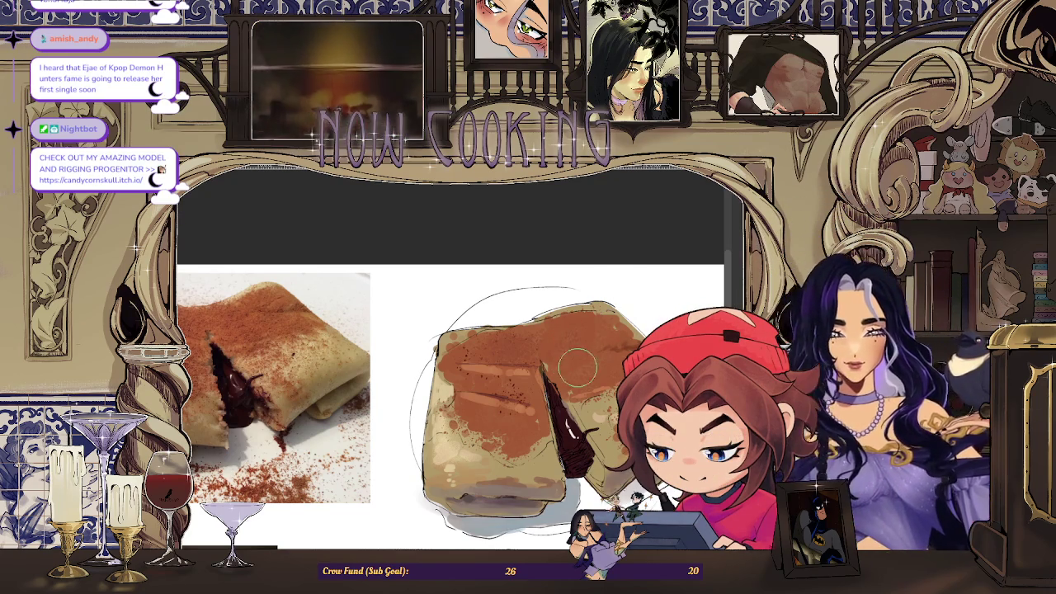
Zoom in on the crepe study and shrink the brush for fine dusting detail
{"action": "scroll", "coordinate": [495, 388], "scroll_direction": "up", "scroll_amount": 2}
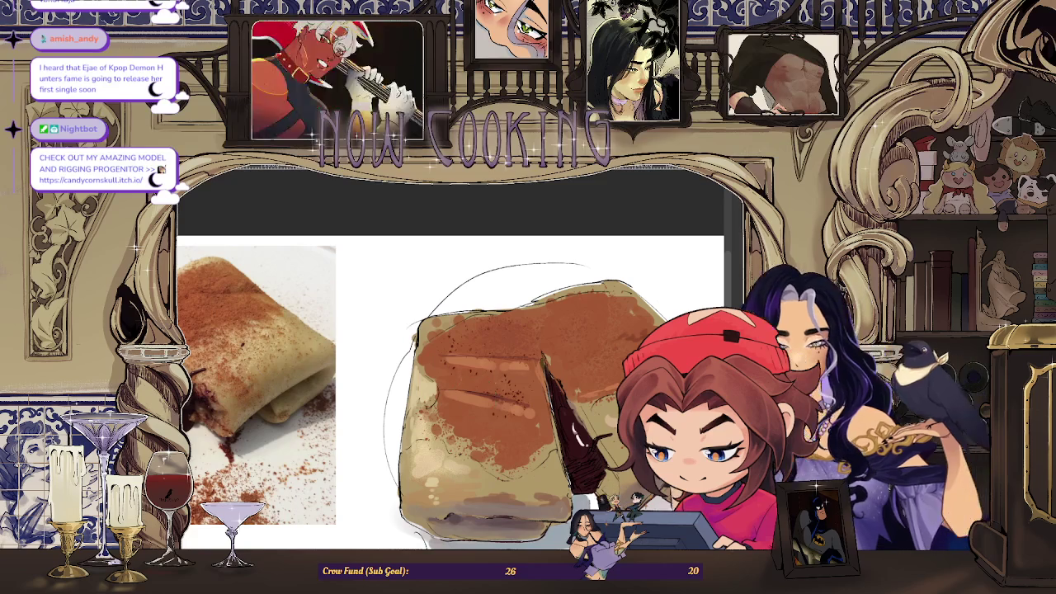
{"action": "key", "text": "b"}
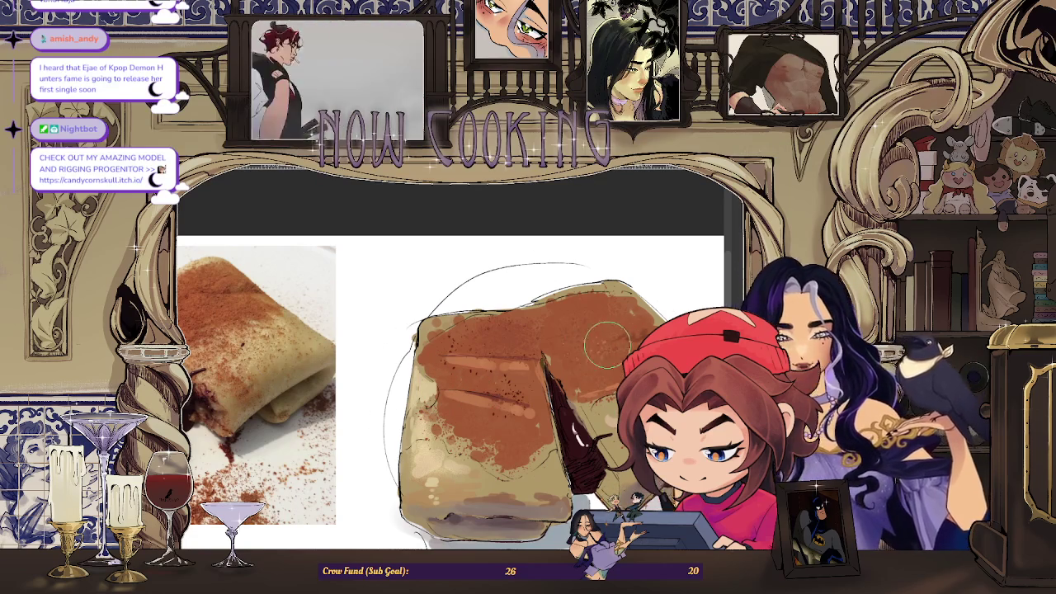
{"action": "scroll", "coordinate": [572, 386], "scroll_direction": "down", "scroll_amount": 2}
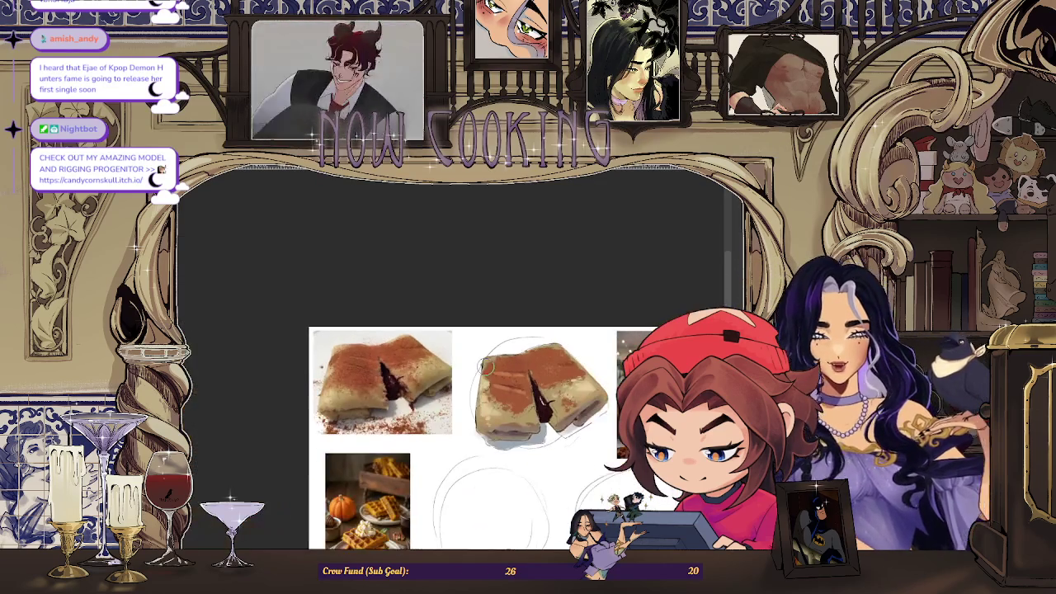
{"action": "scroll", "coordinate": [549, 376], "scroll_direction": "up", "scroll_amount": 1}
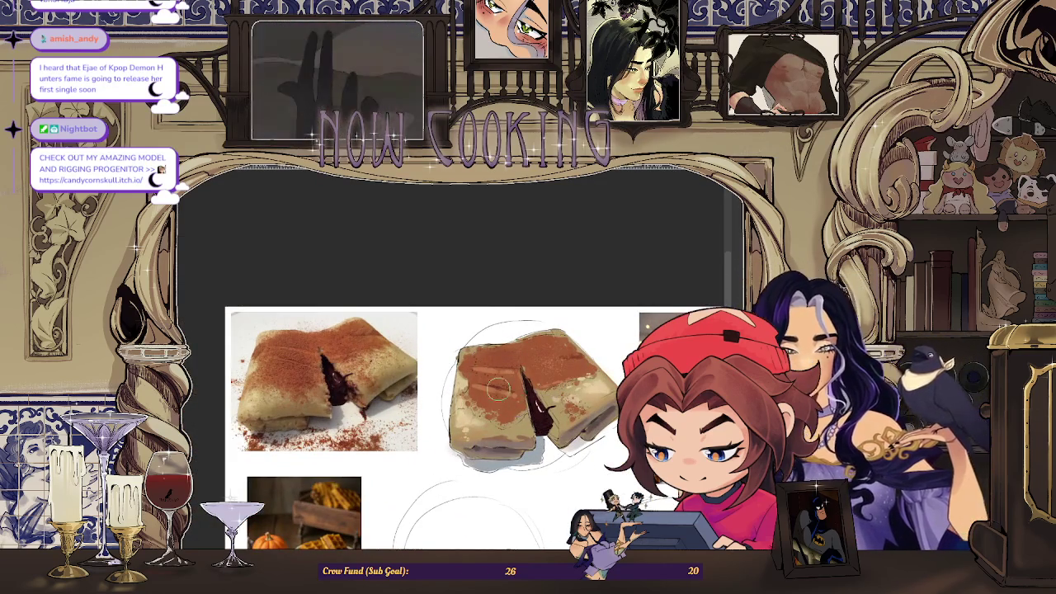
{"action": "scroll", "coordinate": [474, 402], "scroll_direction": "up", "scroll_amount": 1}
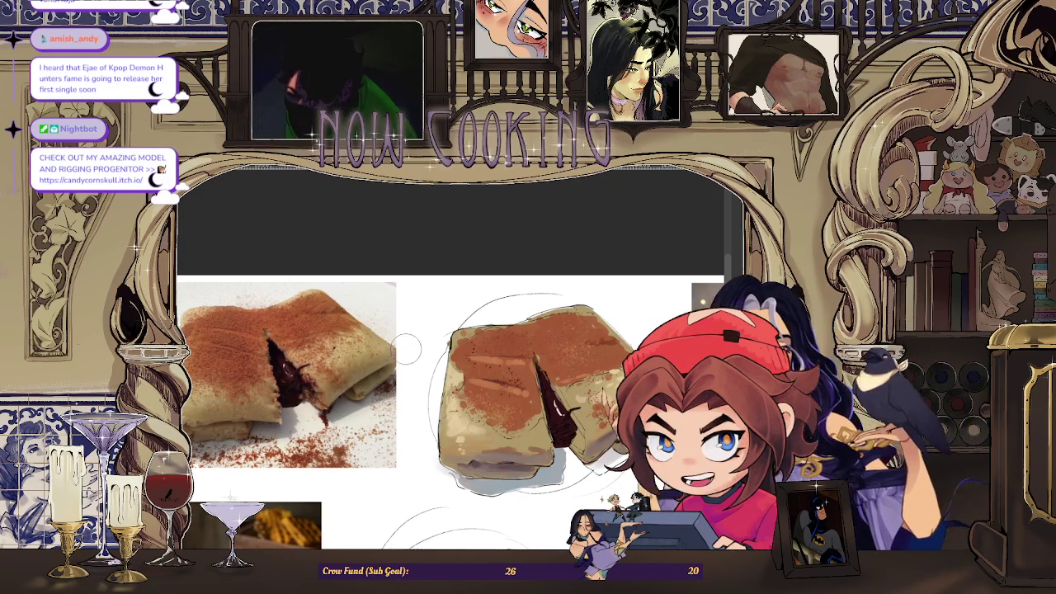
Paint extra cinnamon-brown dusting over the crepe's top surface with a spray brush
{"action": "scroll", "coordinate": [528, 366], "scroll_direction": "up", "scroll_amount": 2}
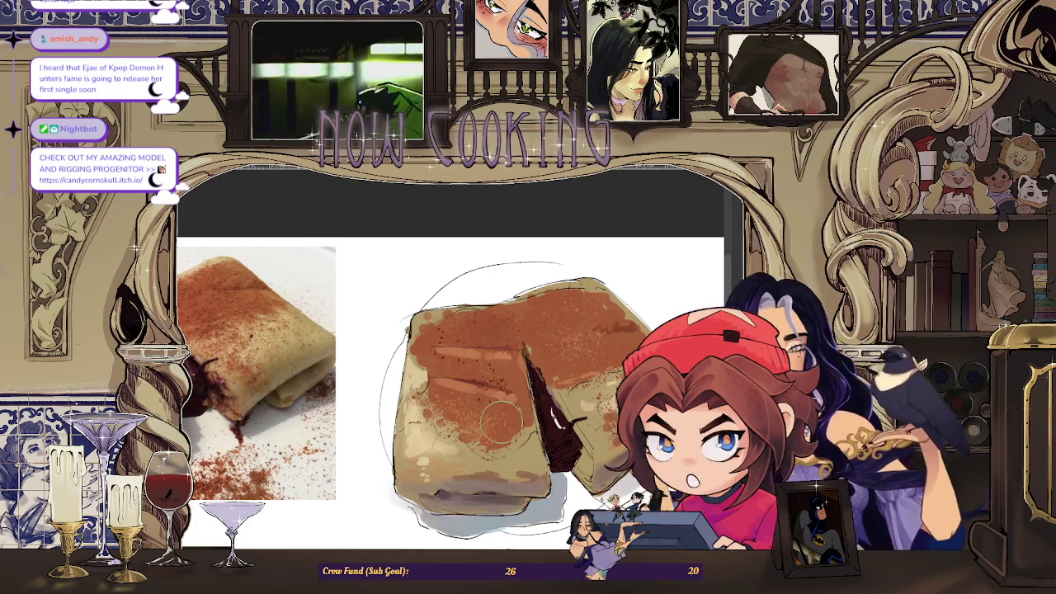
{"action": "scroll", "coordinate": [535, 408], "scroll_direction": "down", "scroll_amount": 2}
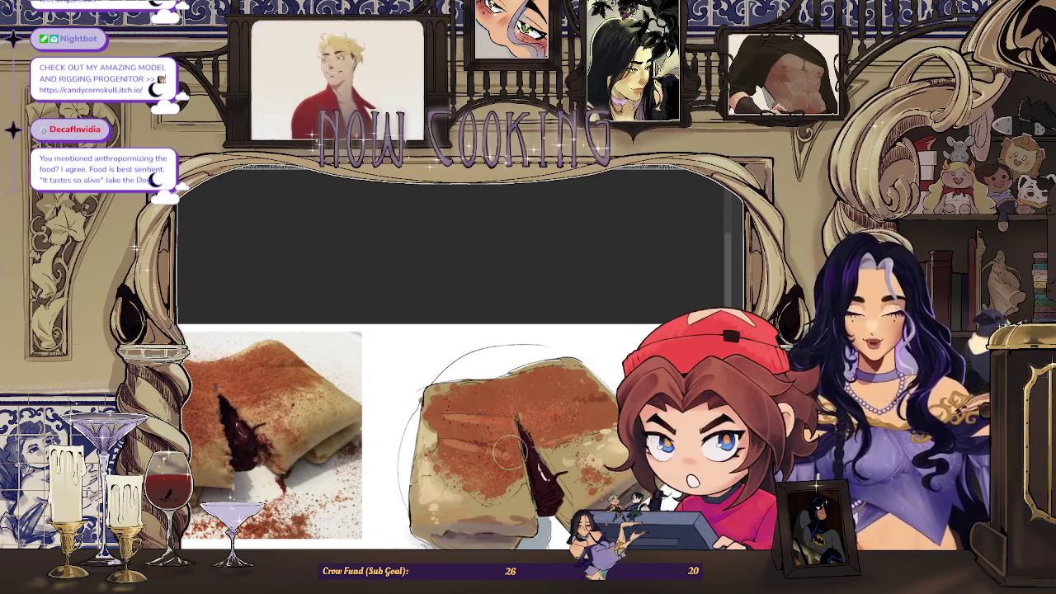
Stipple finer cinnamon speckles across the crepe top, including its right-hand half
{"action": "scroll", "coordinate": [506, 461], "scroll_direction": "down", "scroll_amount": 1}
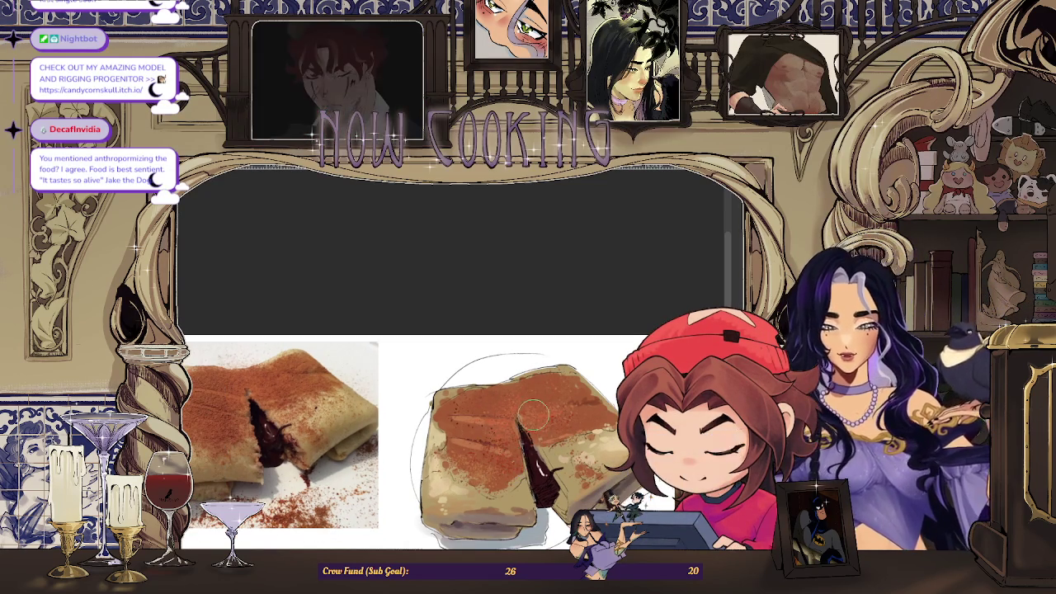
{"action": "scroll", "coordinate": [283, 389], "scroll_direction": "up", "scroll_amount": 2}
{"action": "scroll", "coordinate": [283, 389], "scroll_direction": "up", "scroll_amount": 1}
{"action": "scroll", "coordinate": [308, 322], "scroll_direction": "down", "scroll_amount": 1}
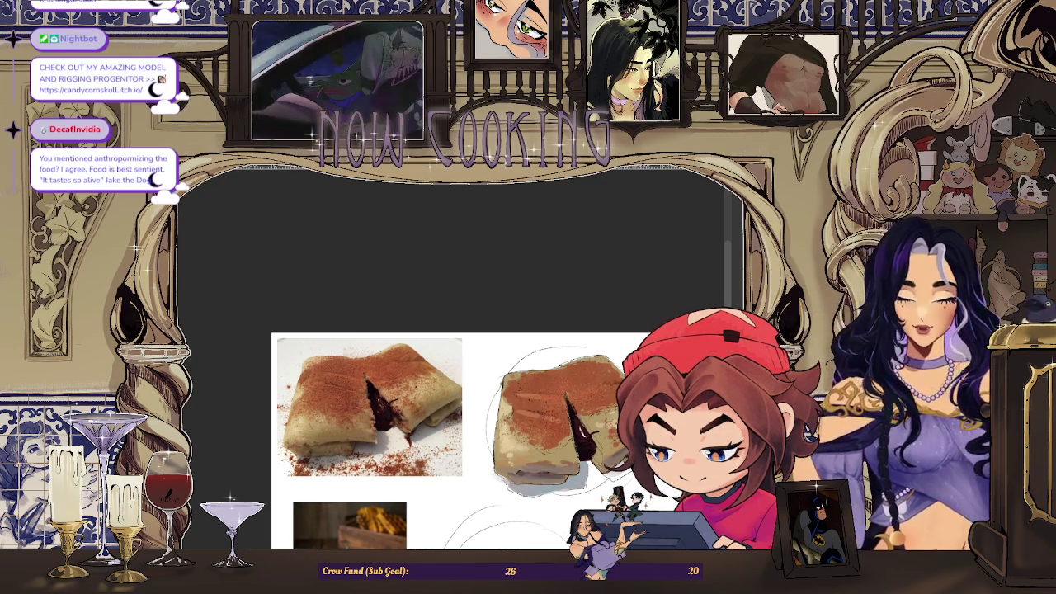
Zoom in and dab darker and lighter cinnamon flecks for a grainy crepe top
{"action": "scroll", "coordinate": [450, 417], "scroll_direction": "up", "scroll_amount": 1}
{"action": "scroll", "coordinate": [449, 417], "scroll_direction": "up", "scroll_amount": 1}
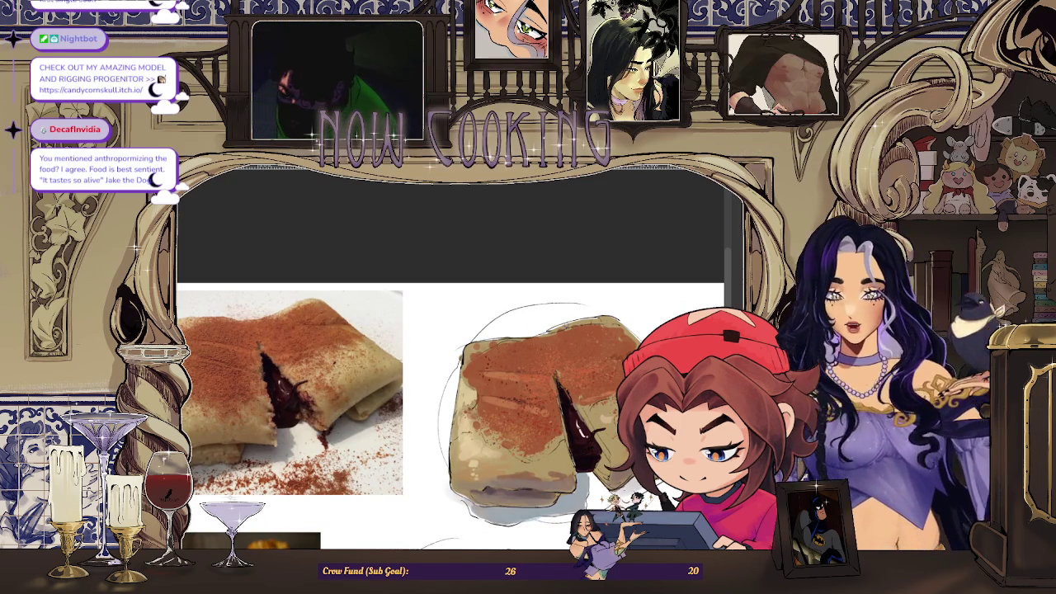
{"action": "scroll", "coordinate": [566, 369], "scroll_direction": "up", "scroll_amount": 1}
{"action": "scroll", "coordinate": [566, 369], "scroll_direction": "up", "scroll_amount": 1}
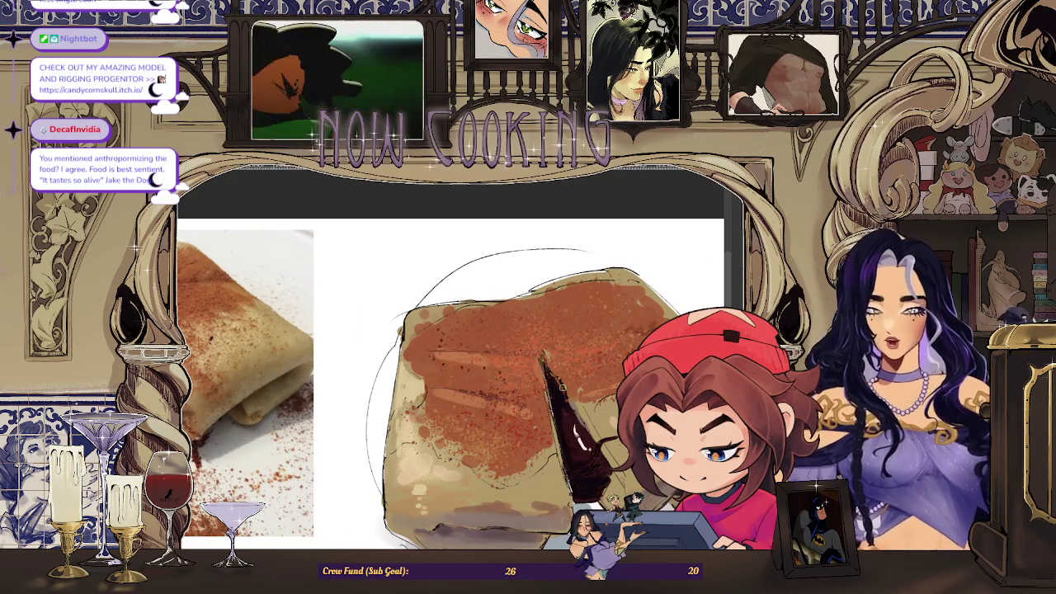
{"action": "scroll", "coordinate": [562, 387], "scroll_direction": "down", "scroll_amount": 3}
{"action": "scroll", "coordinate": [576, 414], "scroll_direction": "up", "scroll_amount": 3}
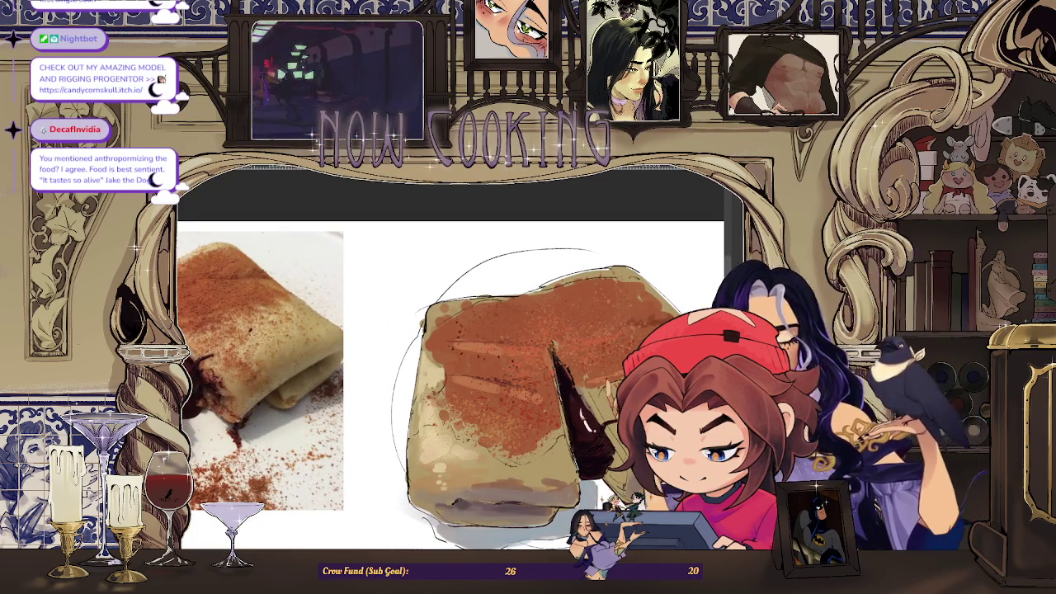
{"action": "scroll", "coordinate": [569, 397], "scroll_direction": "up", "scroll_amount": 3}
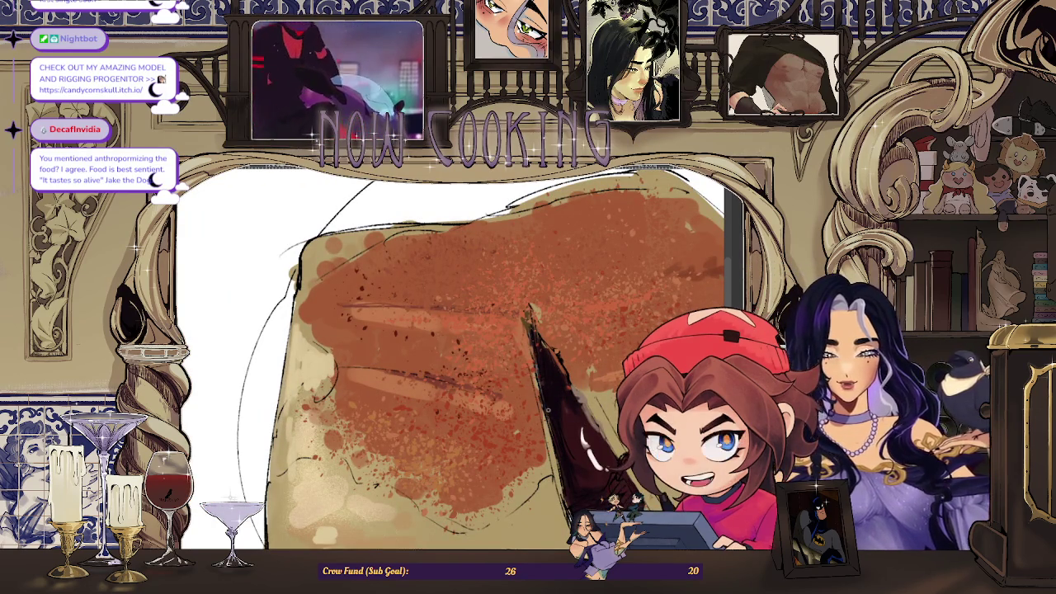
Scroll-zoom around the crepe drawing to inspect its cinnamon dusting
{"action": "scroll", "coordinate": [486, 341], "scroll_direction": "down", "scroll_amount": 3}
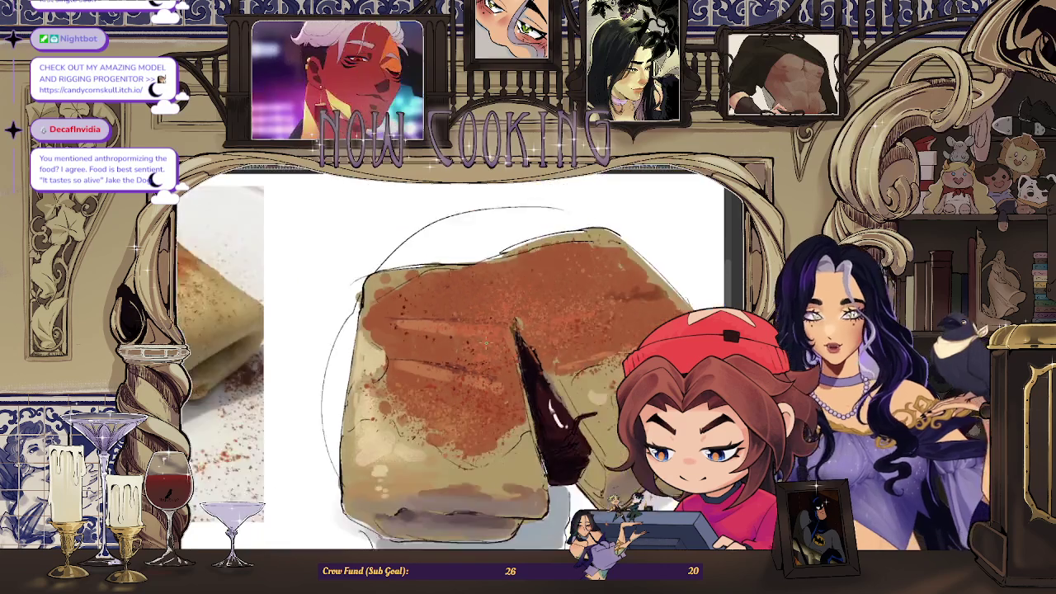
{"action": "scroll", "coordinate": [495, 371], "scroll_direction": "up", "scroll_amount": 3}
{"action": "scroll", "coordinate": [514, 435], "scroll_direction": "up", "scroll_amount": 2}
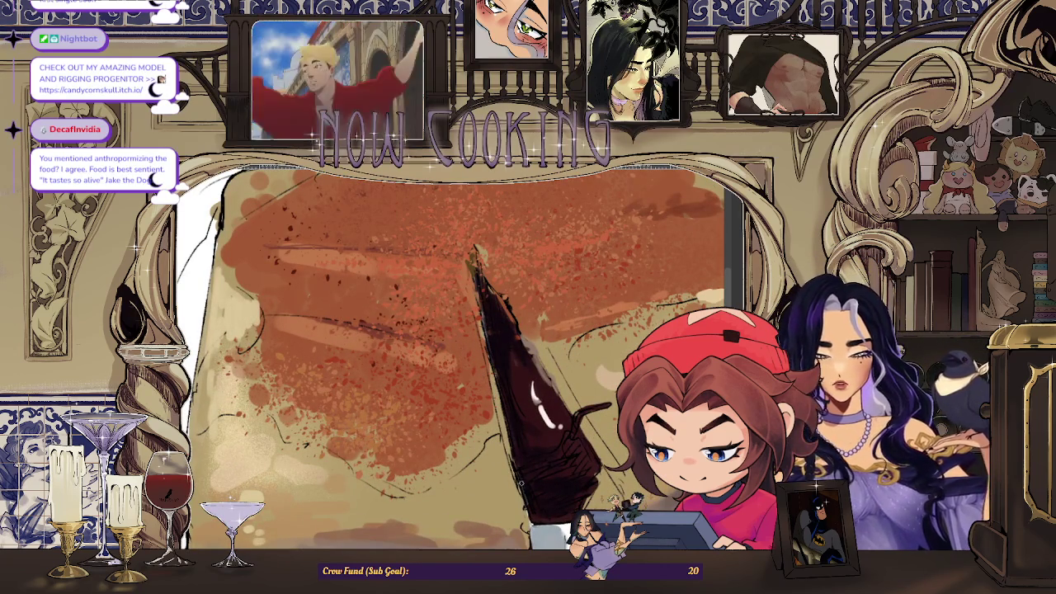
{"action": "scroll", "coordinate": [519, 392], "scroll_direction": "down", "scroll_amount": 4}
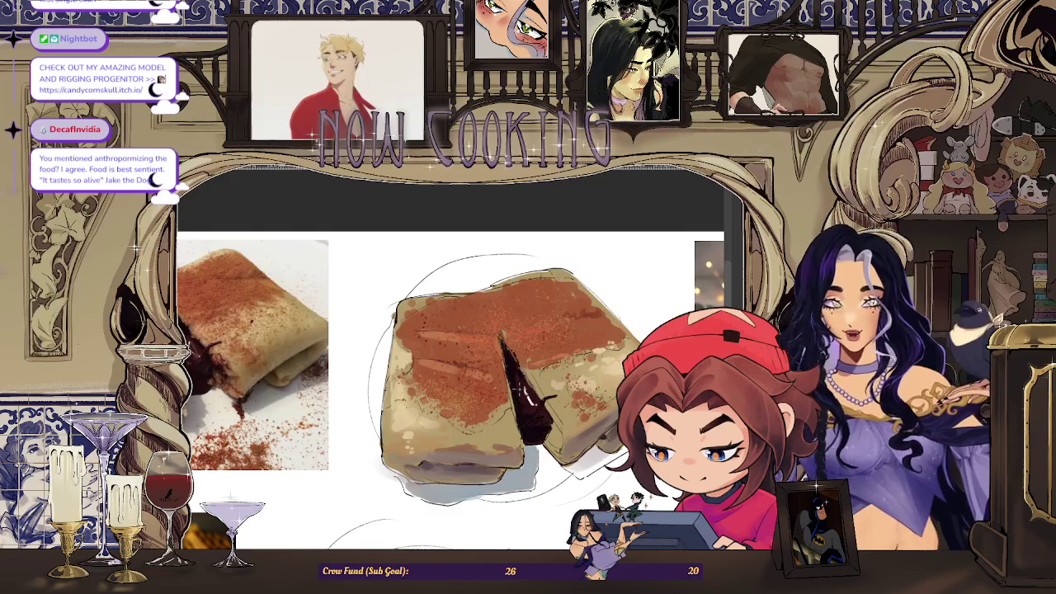
{"action": "scroll", "coordinate": [569, 470], "scroll_direction": "up", "scroll_amount": 3}
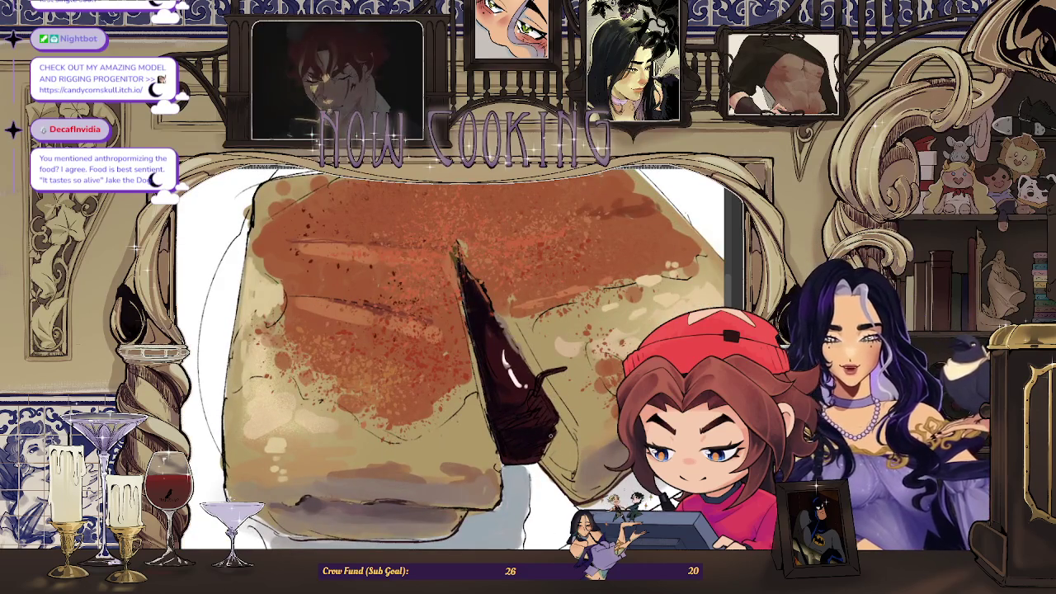
{"action": "scroll", "coordinate": [452, 363], "scroll_direction": "down", "scroll_amount": 3}
{"action": "scroll", "coordinate": [451, 388], "scroll_direction": "up", "scroll_amount": 2}
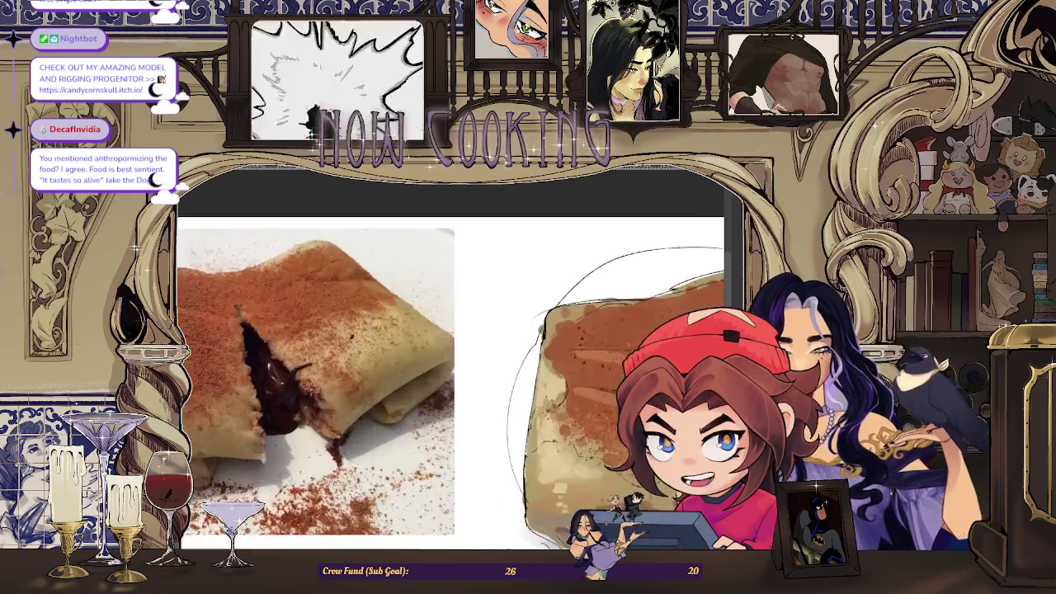
{"action": "scroll", "coordinate": [595, 441], "scroll_direction": "down", "scroll_amount": 2}
{"action": "scroll", "coordinate": [596, 441], "scroll_direction": "up", "scroll_amount": 4}
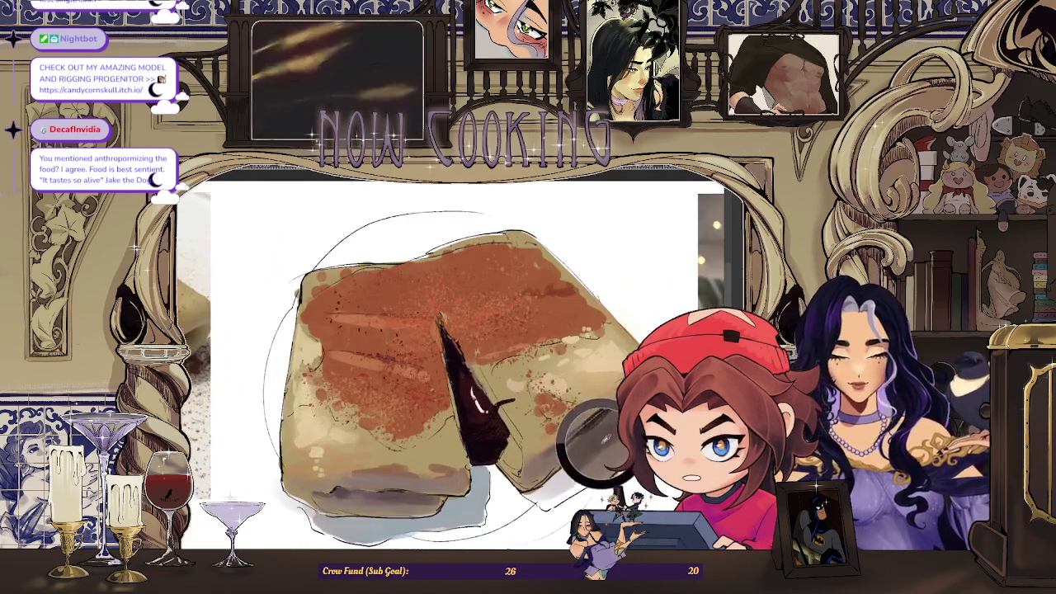
{"action": "scroll", "coordinate": [595, 444], "scroll_direction": "up", "scroll_amount": 1}
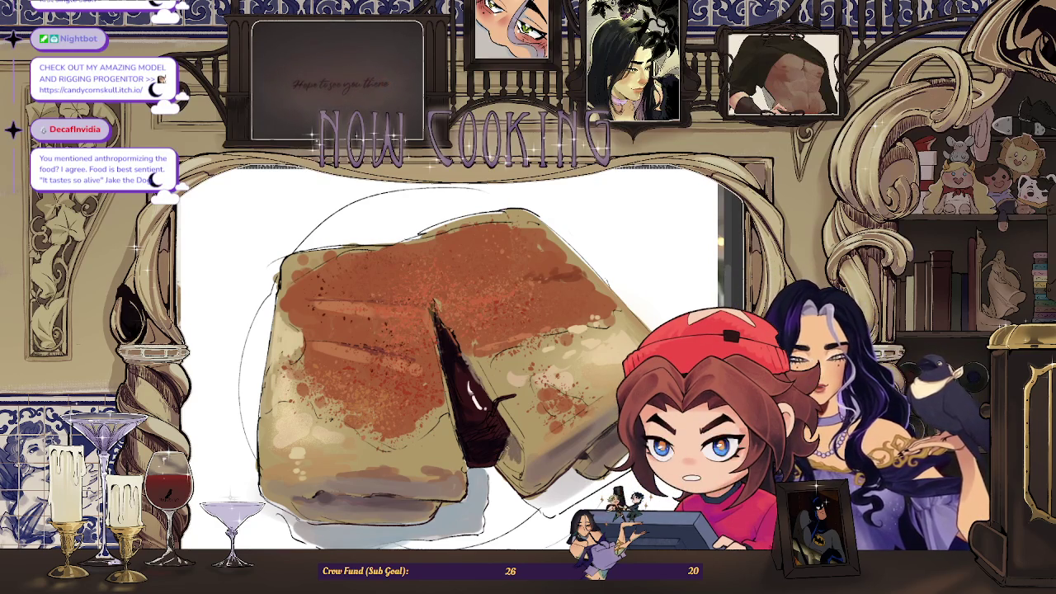
Show the whole board with the reference photos, then return to a crepe close-up
{"action": "key", "text": "alt+Tab"}
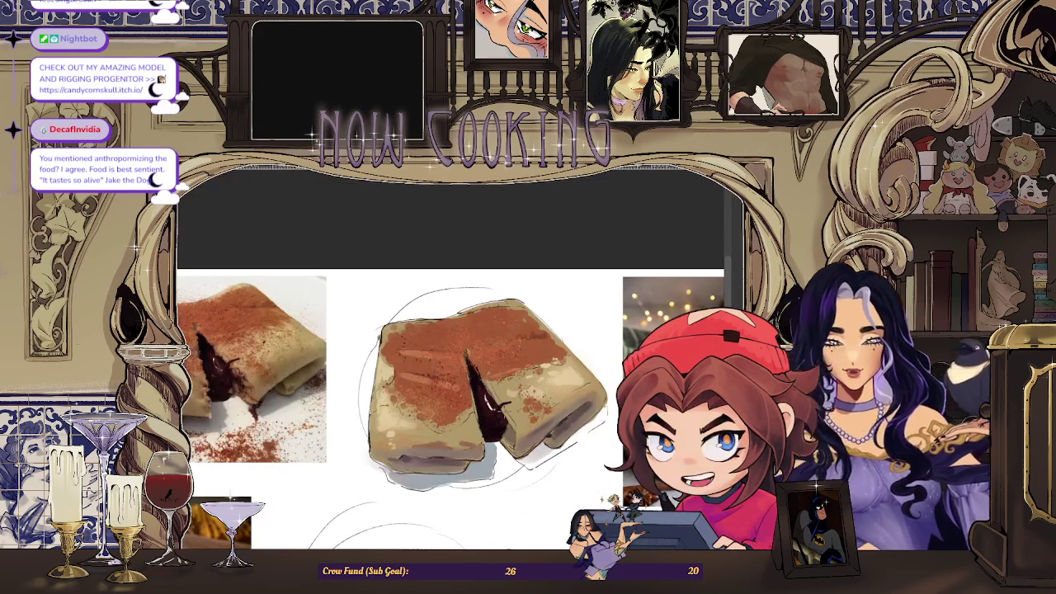
{"action": "scroll", "coordinate": [449, 383], "scroll_direction": "up", "scroll_amount": 1}
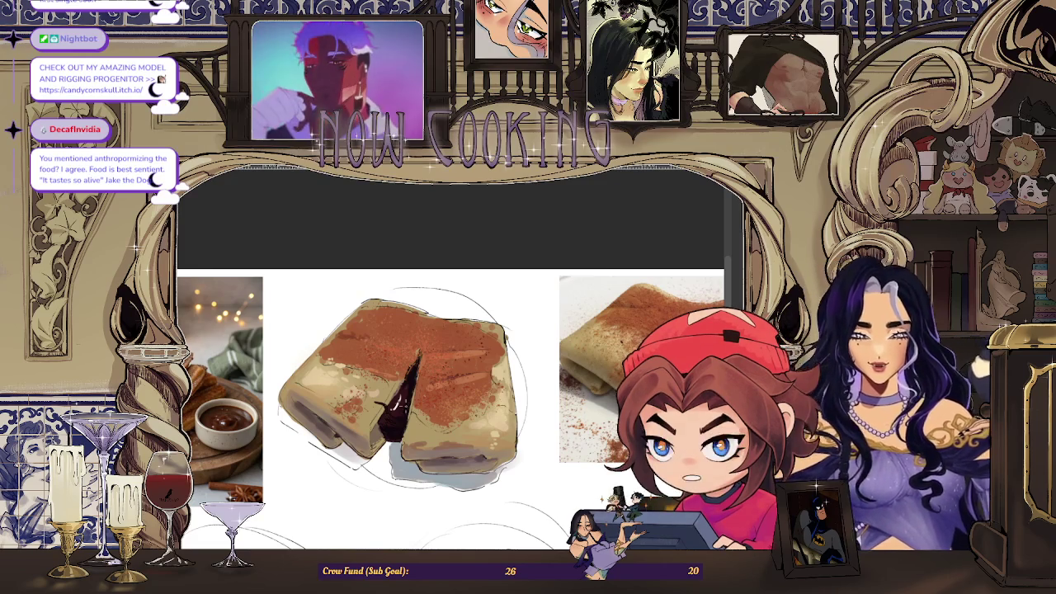
{"action": "key", "text": "alt+Tab"}
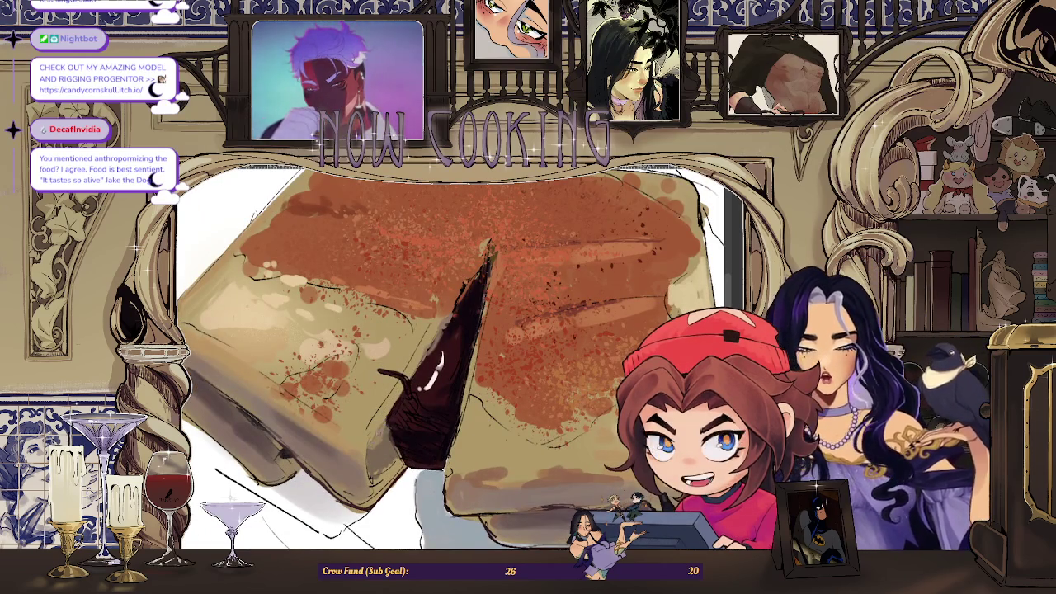
{"action": "scroll", "coordinate": [452, 358], "scroll_direction": "up", "scroll_amount": 1}
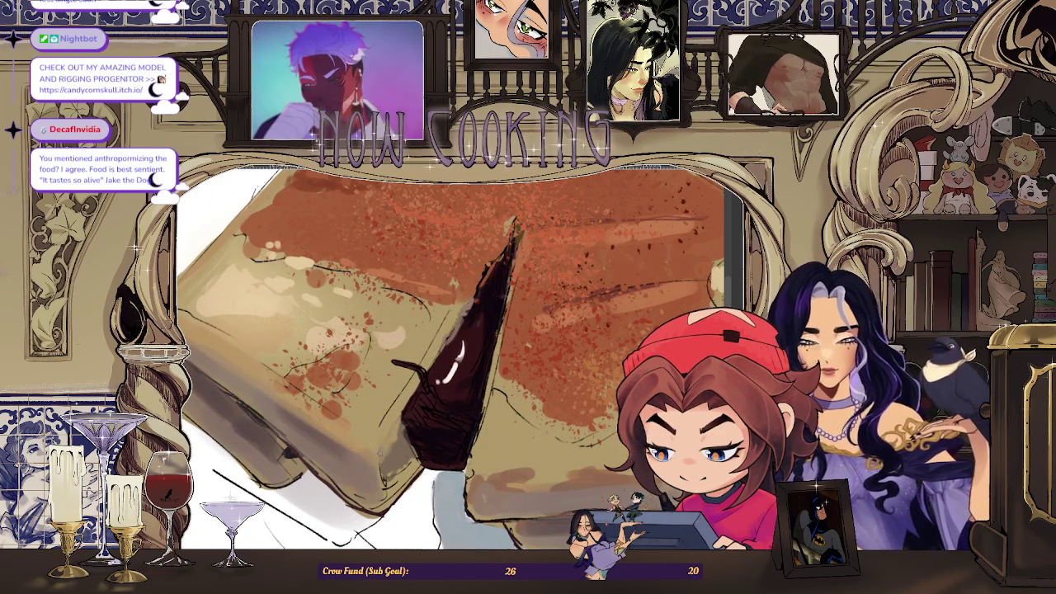
{"action": "scroll", "coordinate": [452, 358], "scroll_direction": "down", "scroll_amount": 3}
{"action": "scroll", "coordinate": [452, 358], "scroll_direction": "down", "scroll_amount": 2}
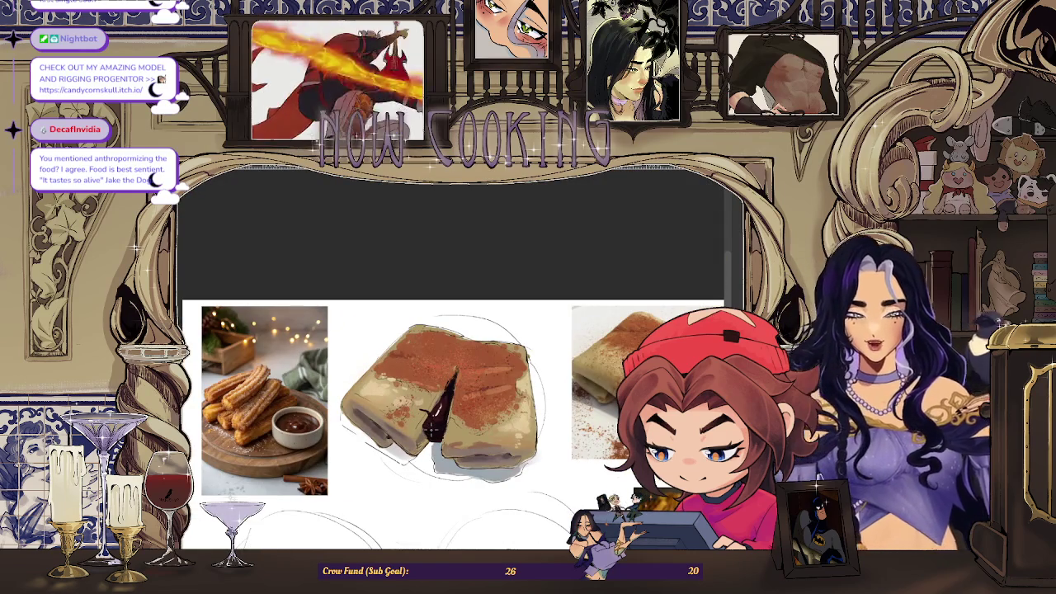
{"action": "scroll", "coordinate": [452, 358], "scroll_direction": "up", "scroll_amount": 3}
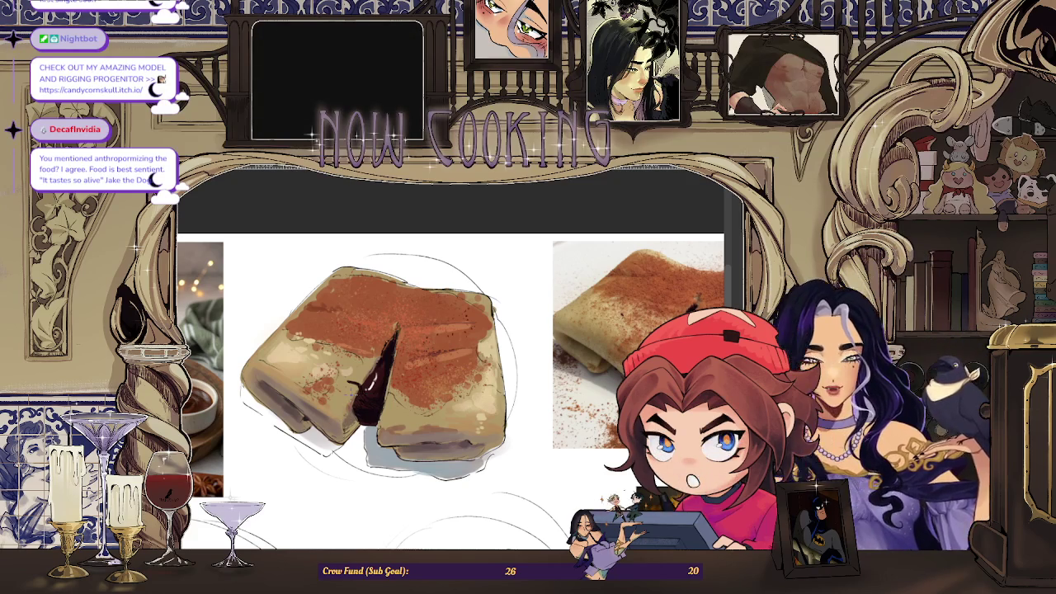
Sample the dark chocolate colour from the crepe's filling
{"action": "scroll", "coordinate": [371, 379], "scroll_direction": "up", "scroll_amount": 2}
{"action": "left_click_drag", "start_coordinate": [367, 377], "coordinate": [372, 379]}
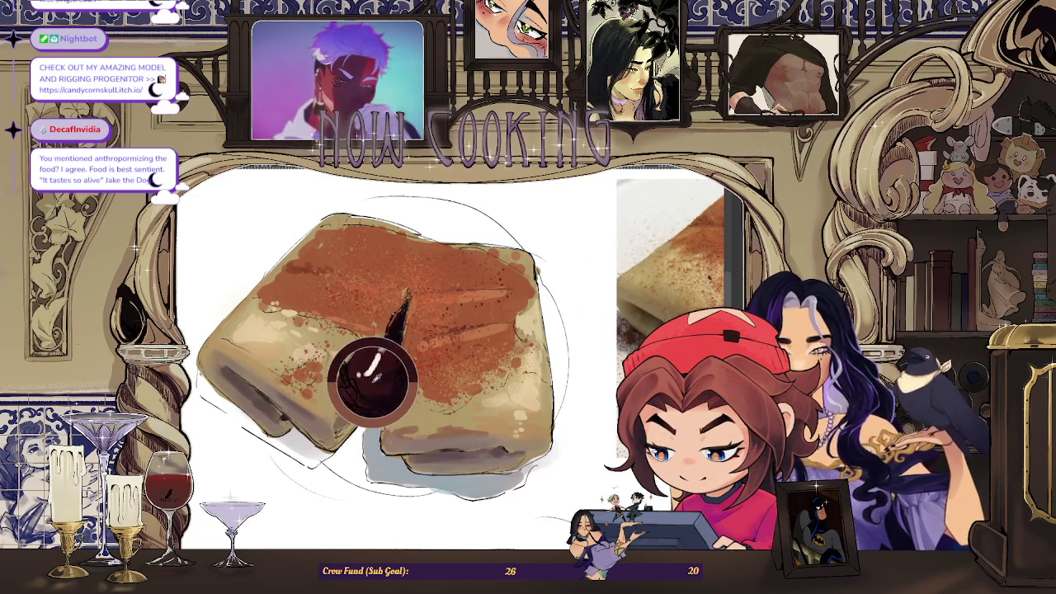
{"action": "scroll", "coordinate": [371, 380], "scroll_direction": "down", "scroll_amount": 2}
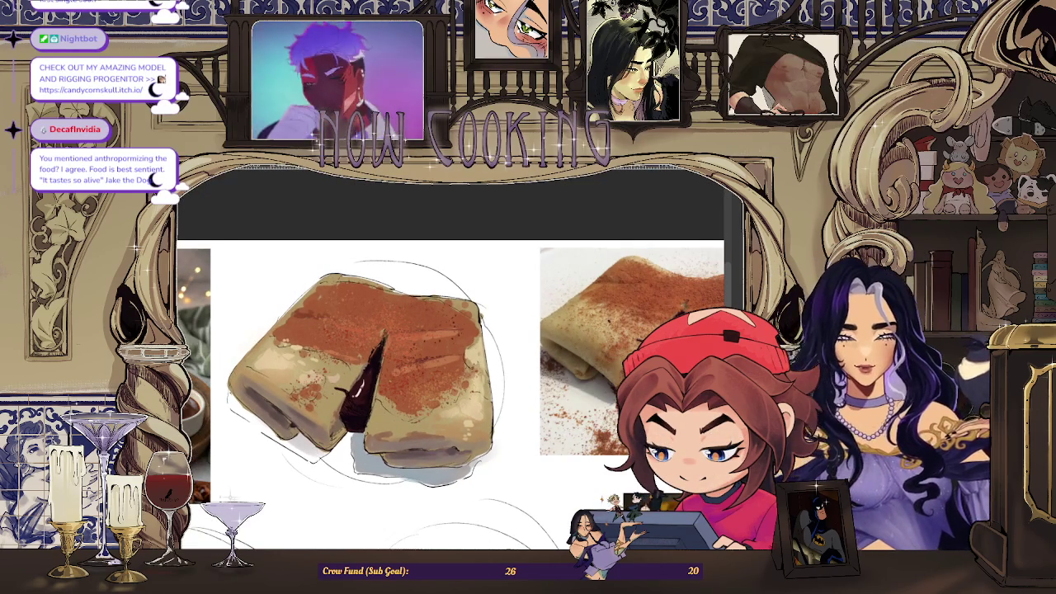
{"action": "scroll", "coordinate": [371, 371], "scroll_direction": "up", "scroll_amount": 1}
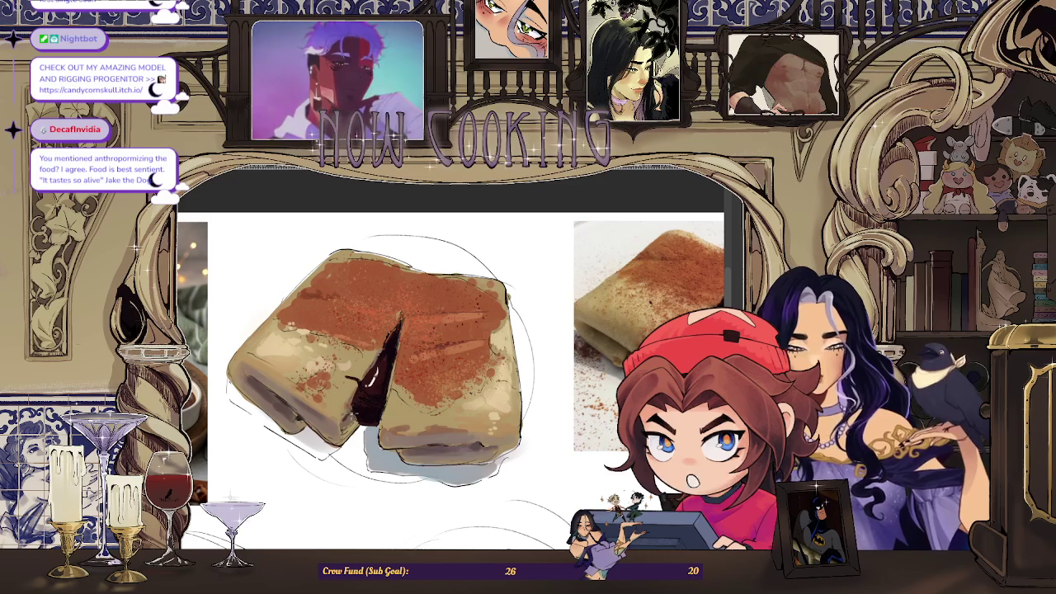
{"action": "scroll", "coordinate": [371, 379], "scroll_direction": "down", "scroll_amount": 2}
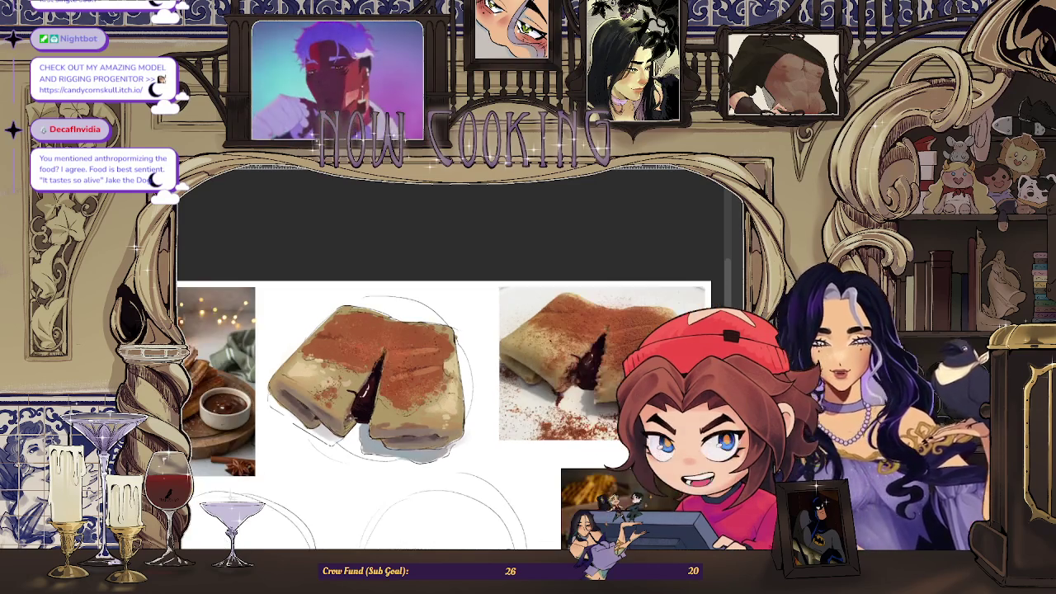
Reposition the canvas view and enlarge the brush size
{"action": "scroll", "coordinate": [371, 379], "scroll_direction": "left", "scroll_amount": 3}
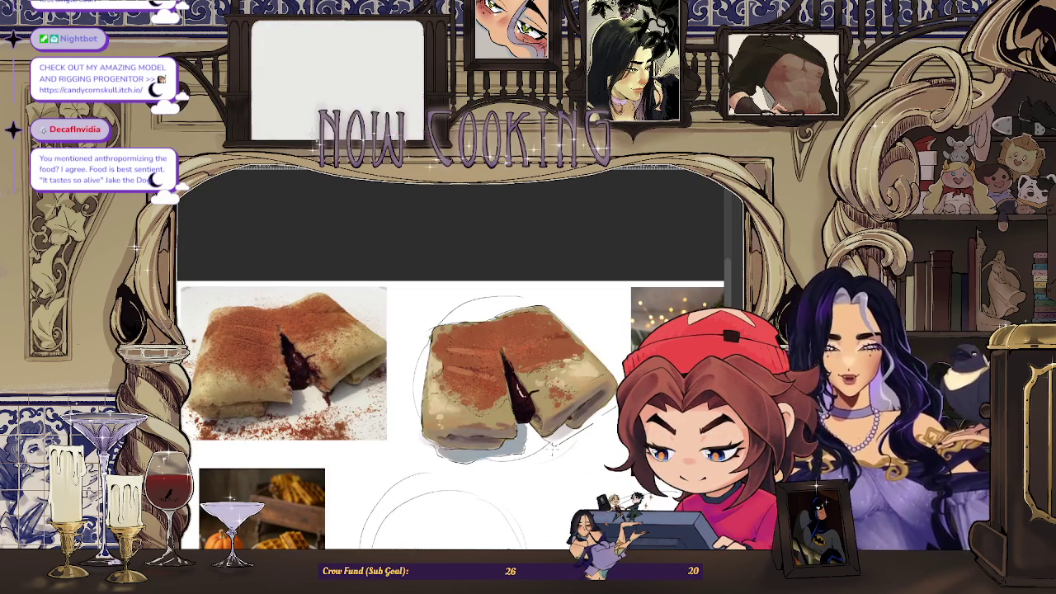
{"action": "scroll", "coordinate": [511, 372], "scroll_direction": "up", "scroll_amount": 2}
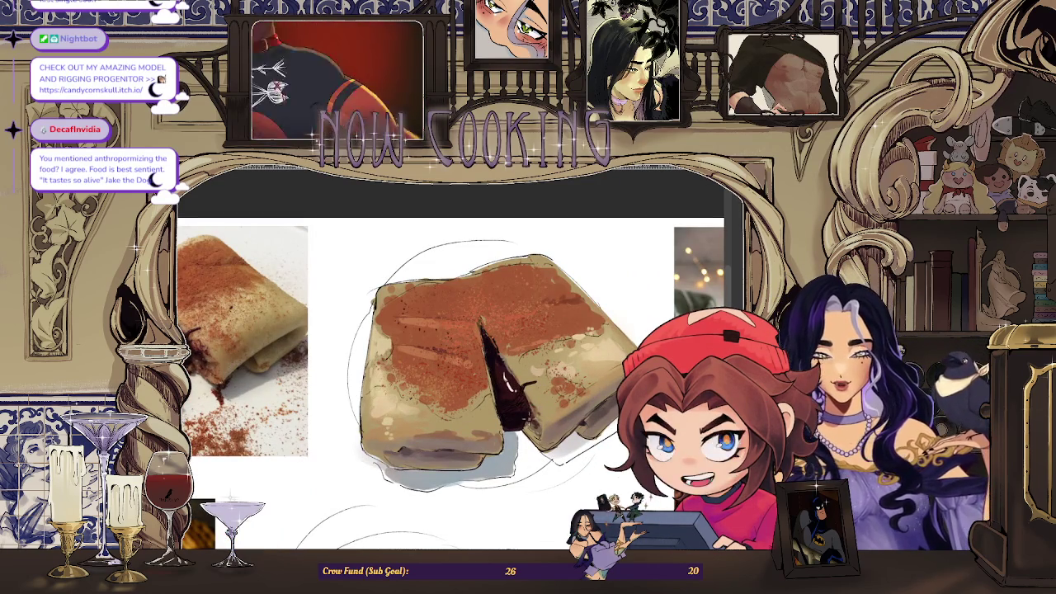
{"action": "scroll", "coordinate": [529, 416], "scroll_direction": "down", "scroll_amount": 2}
{"action": "scroll", "coordinate": [530, 416], "scroll_direction": "down", "scroll_amount": 1}
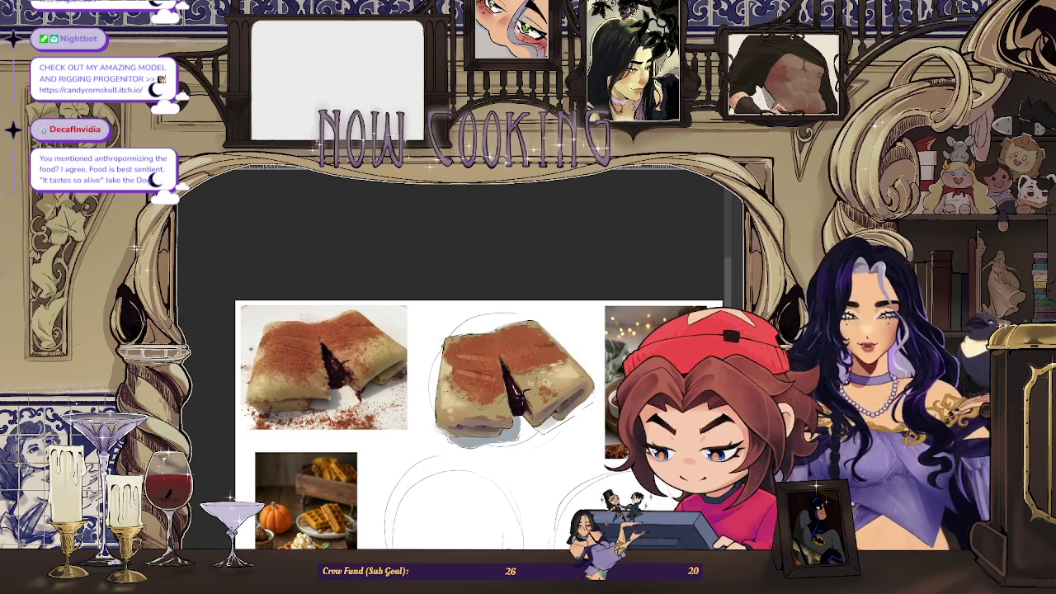
{"action": "scroll", "coordinate": [619, 425], "scroll_direction": "up", "scroll_amount": 1}
{"action": "scroll", "coordinate": [619, 425], "scroll_direction": "up", "scroll_amount": 1}
{"action": "scroll", "coordinate": [558, 350], "scroll_direction": "up", "scroll_amount": 1}
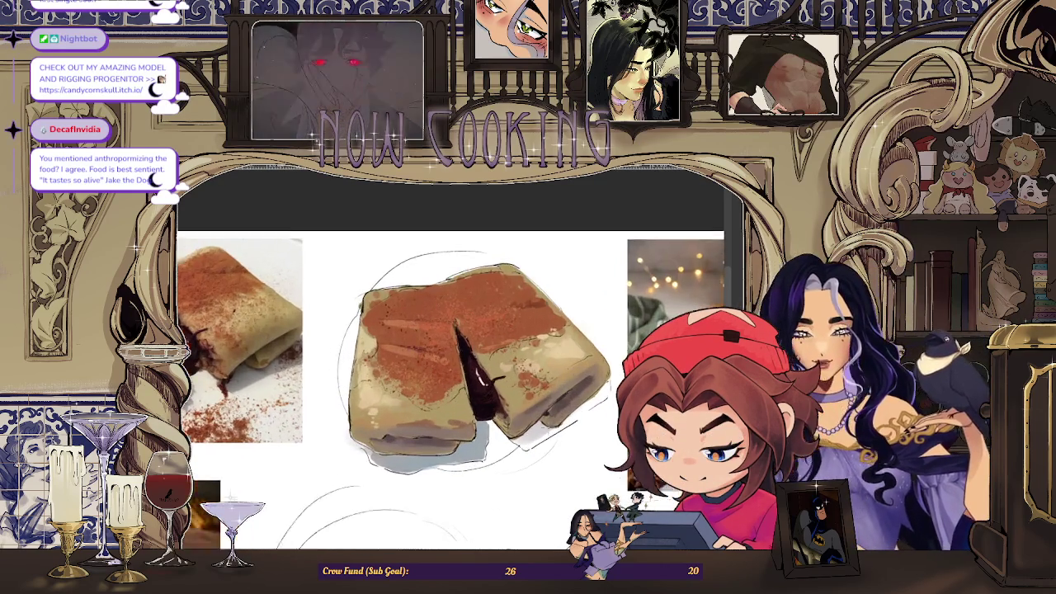
{"action": "scroll", "coordinate": [556, 345], "scroll_direction": "up", "scroll_amount": 3}
{"action": "scroll", "coordinate": [507, 402], "scroll_direction": "up", "scroll_amount": 2}
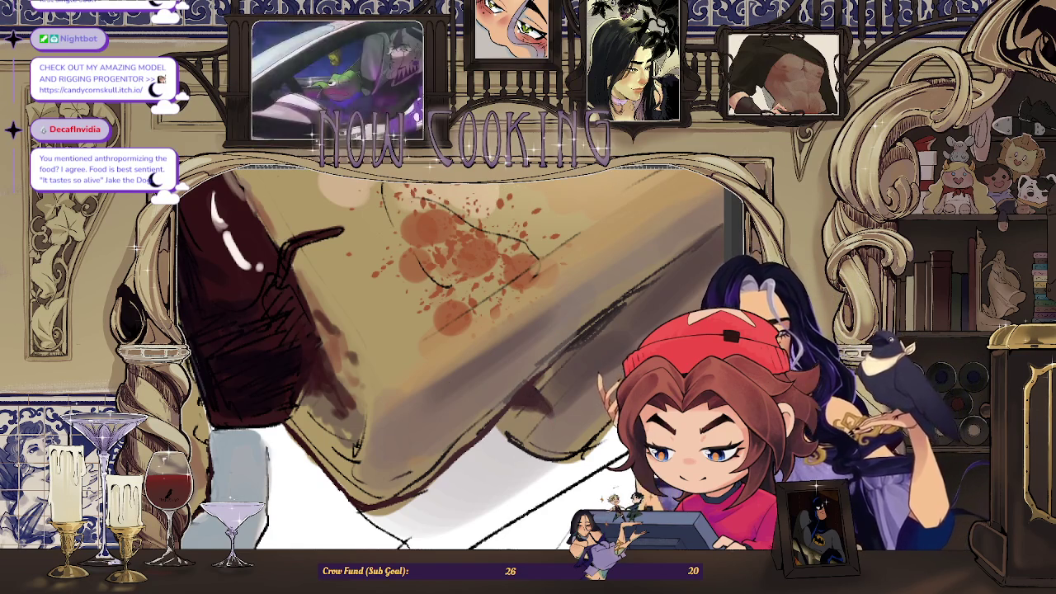
{"action": "key", "text": "]"}
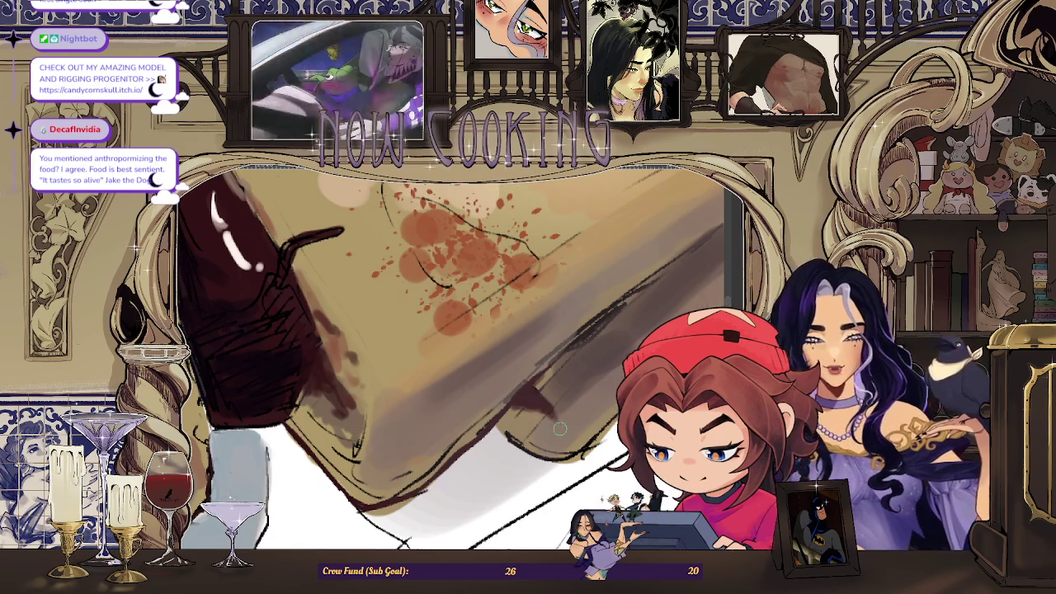
{"action": "scroll", "coordinate": [555, 419], "scroll_direction": "down", "scroll_amount": 5}
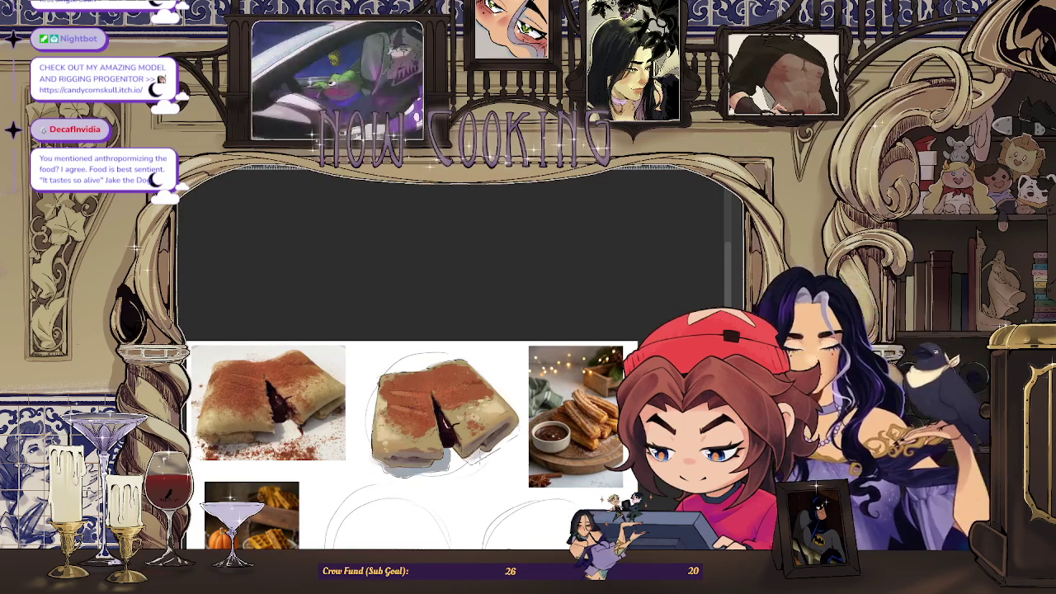
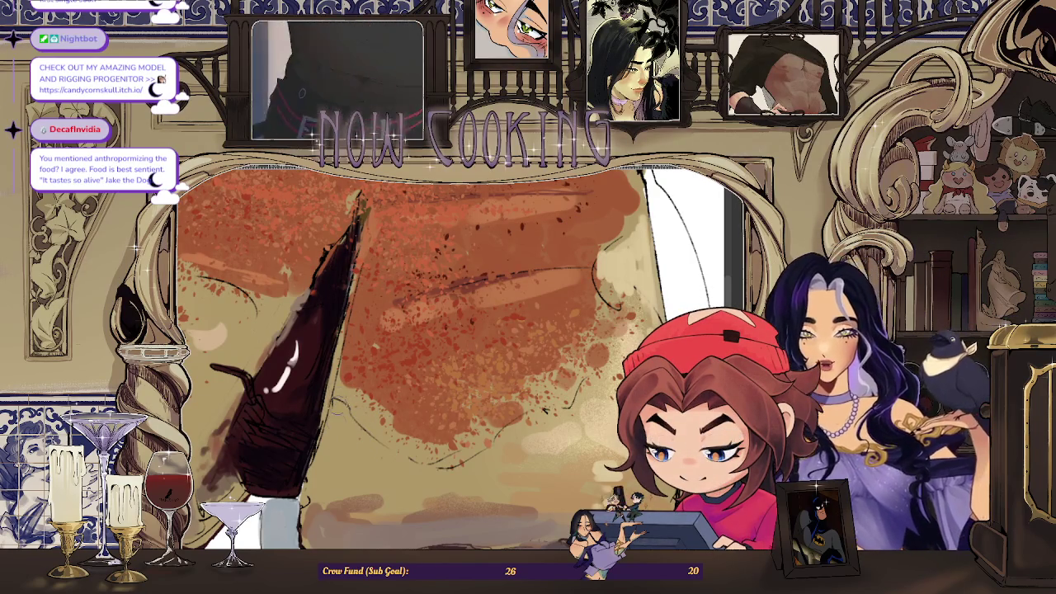
Zoom in and out around the cinnamon-dusted crepe painting to inspect it
{"action": "scroll", "coordinate": [404, 461], "scroll_direction": "down", "scroll_amount": 5}
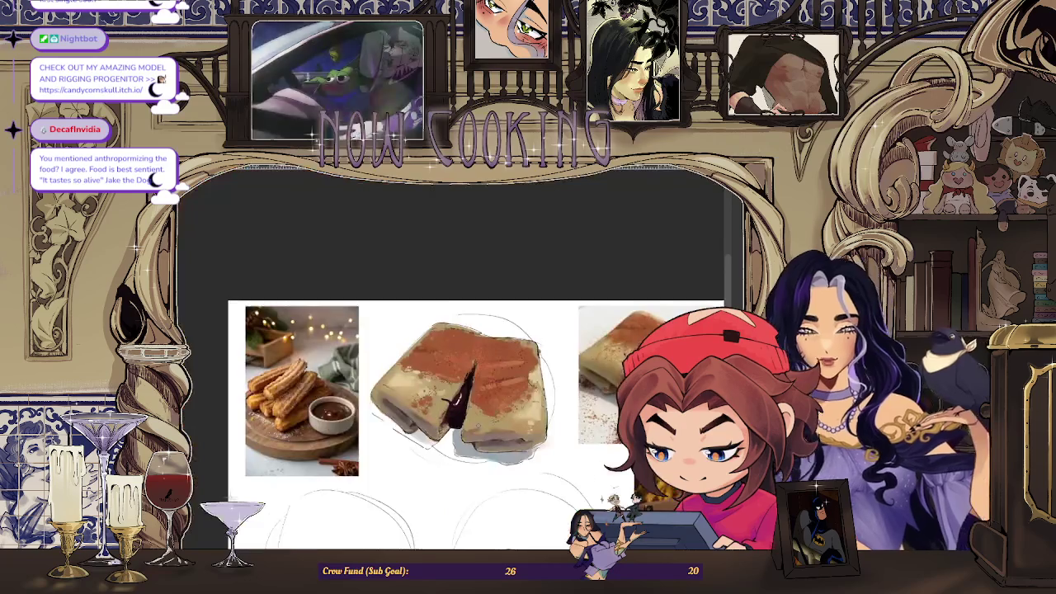
{"action": "scroll", "coordinate": [445, 438], "scroll_direction": "up", "scroll_amount": 3}
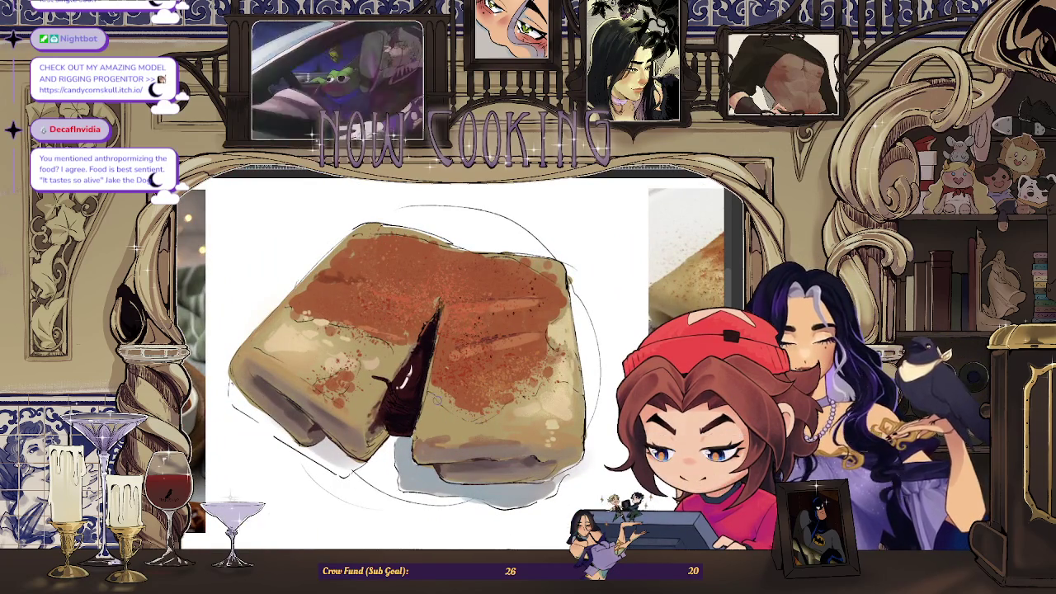
{"action": "scroll", "coordinate": [450, 363], "scroll_direction": "down", "scroll_amount": 2}
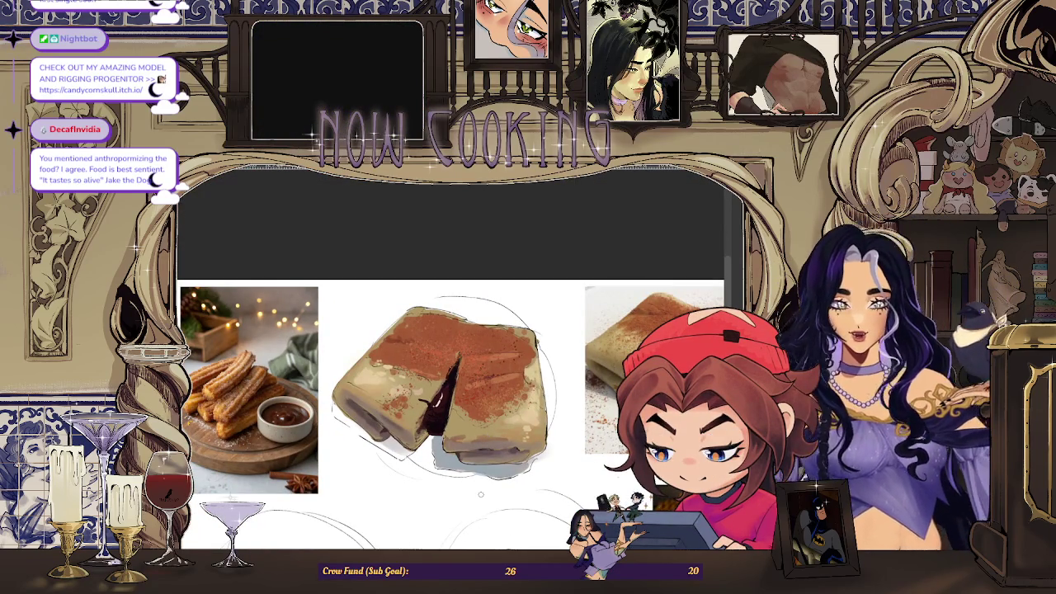
{"action": "scroll", "coordinate": [481, 350], "scroll_direction": "up", "scroll_amount": 2}
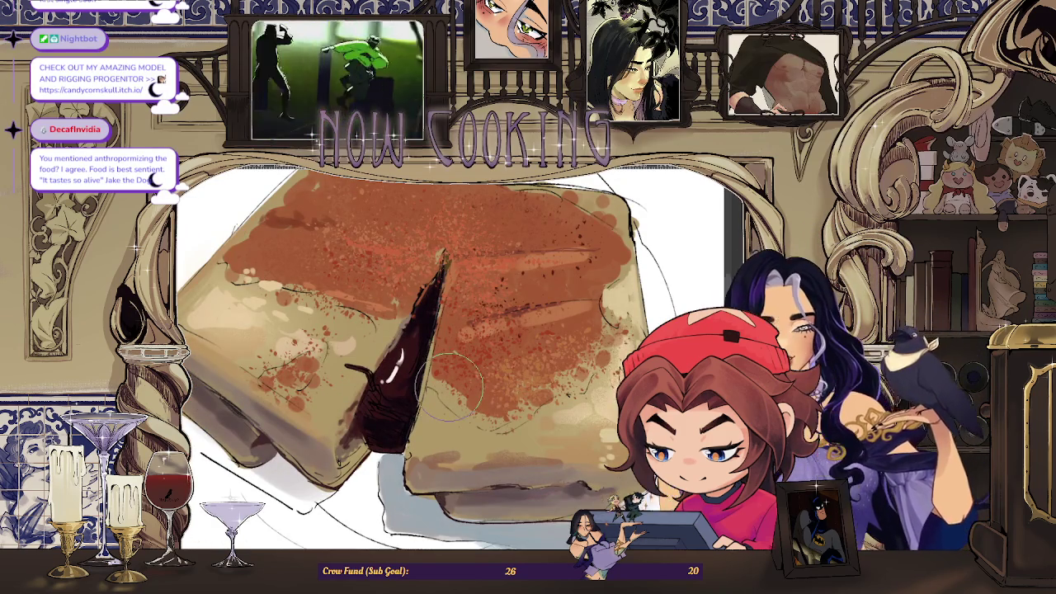
{"action": "scroll", "coordinate": [449, 334], "scroll_direction": "up", "scroll_amount": 2}
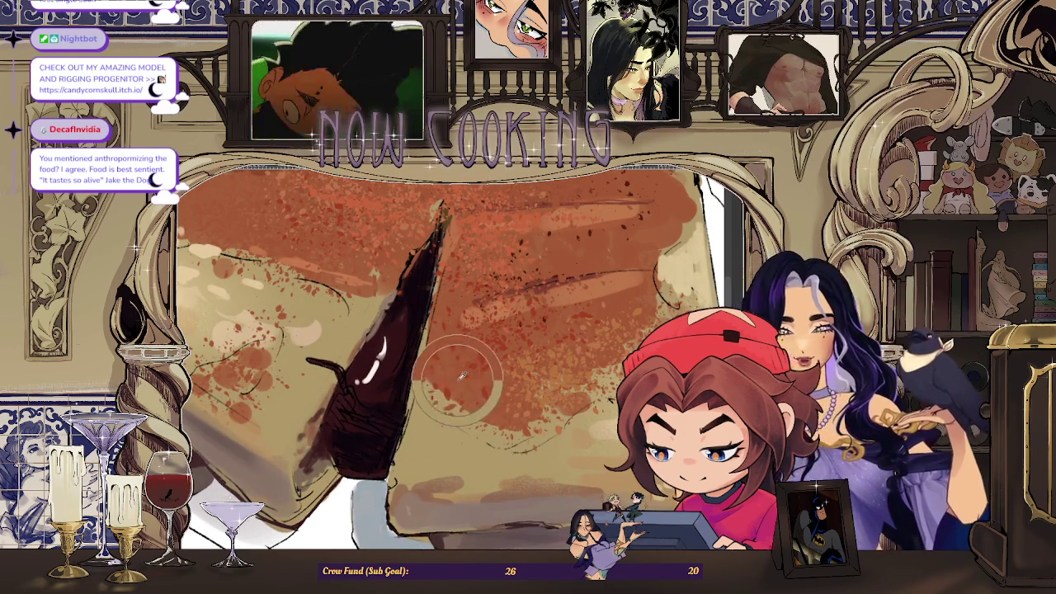
{"action": "scroll", "coordinate": [496, 401], "scroll_direction": "down", "scroll_amount": 5}
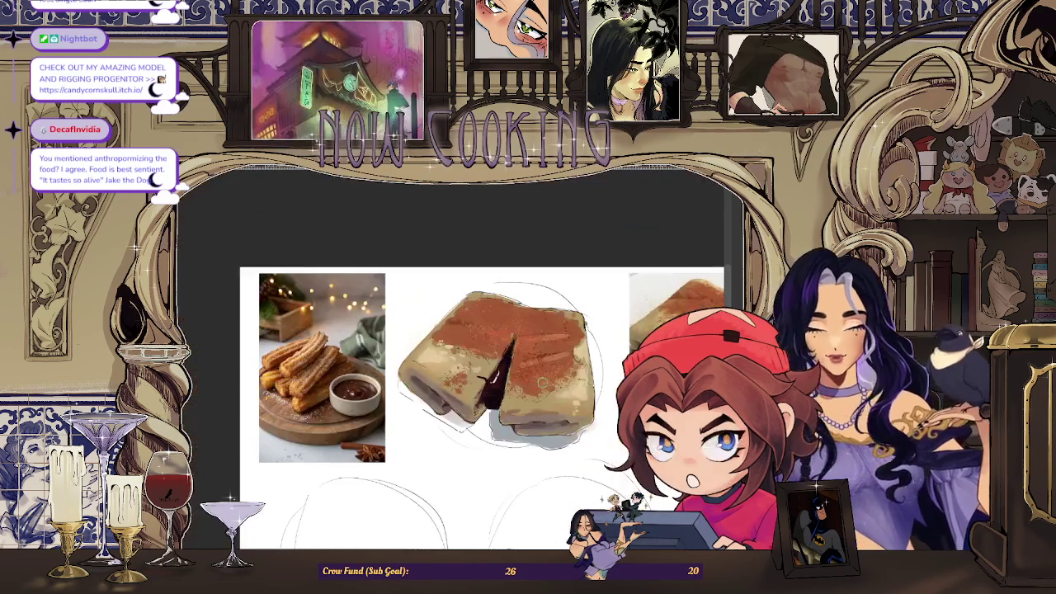
Flip the canvas view horizontally and zoom over the mirrored crepe to check it
{"action": "key", "text": "m"}
{"action": "scroll", "coordinate": [375, 416], "scroll_direction": "up", "scroll_amount": 5}
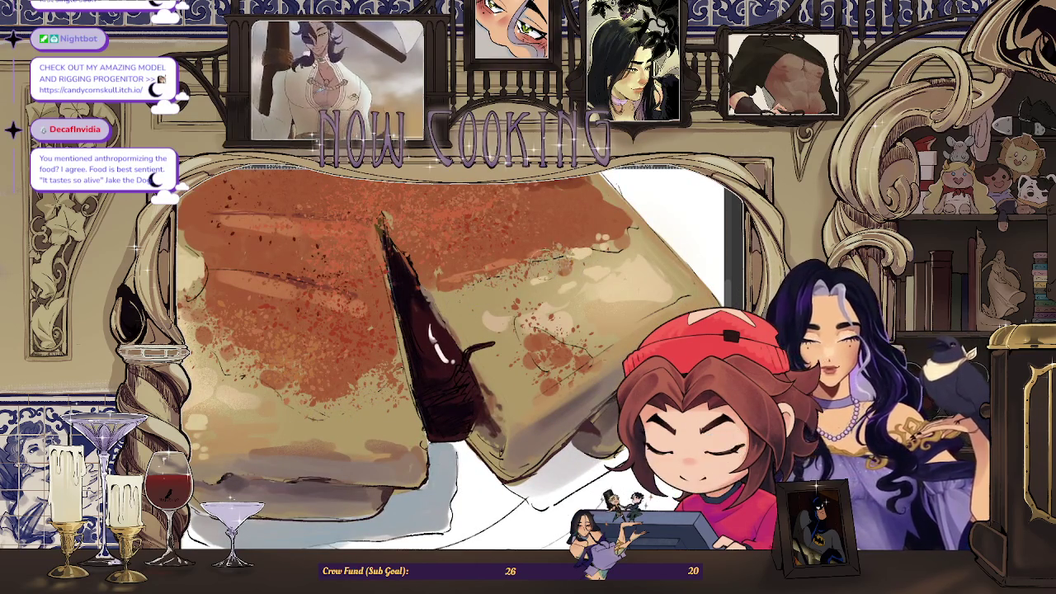
{"action": "scroll", "coordinate": [554, 249], "scroll_direction": "down", "scroll_amount": 2}
{"action": "scroll", "coordinate": [554, 249], "scroll_direction": "down", "scroll_amount": 2}
{"action": "scroll", "coordinate": [577, 256], "scroll_direction": "down", "scroll_amount": 2}
{"action": "scroll", "coordinate": [643, 274], "scroll_direction": "up", "scroll_amount": 5}
{"action": "scroll", "coordinate": [642, 280], "scroll_direction": "up", "scroll_amount": 2}
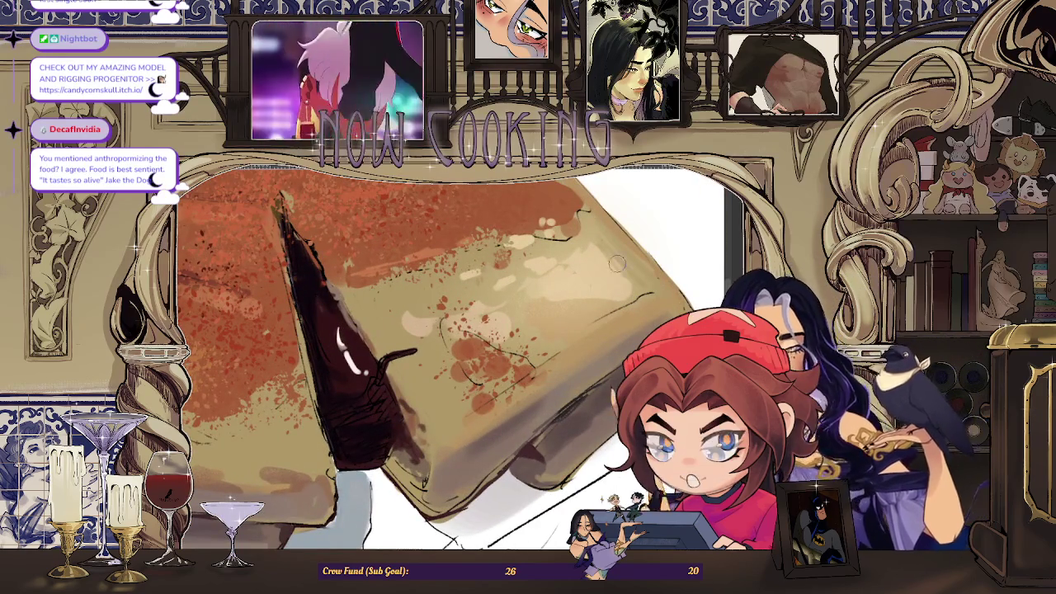
{"action": "scroll", "coordinate": [571, 287], "scroll_direction": "up", "scroll_amount": 1}
{"action": "scroll", "coordinate": [571, 287], "scroll_direction": "up", "scroll_amount": 2}
{"action": "scroll", "coordinate": [570, 287], "scroll_direction": "up", "scroll_amount": 1}
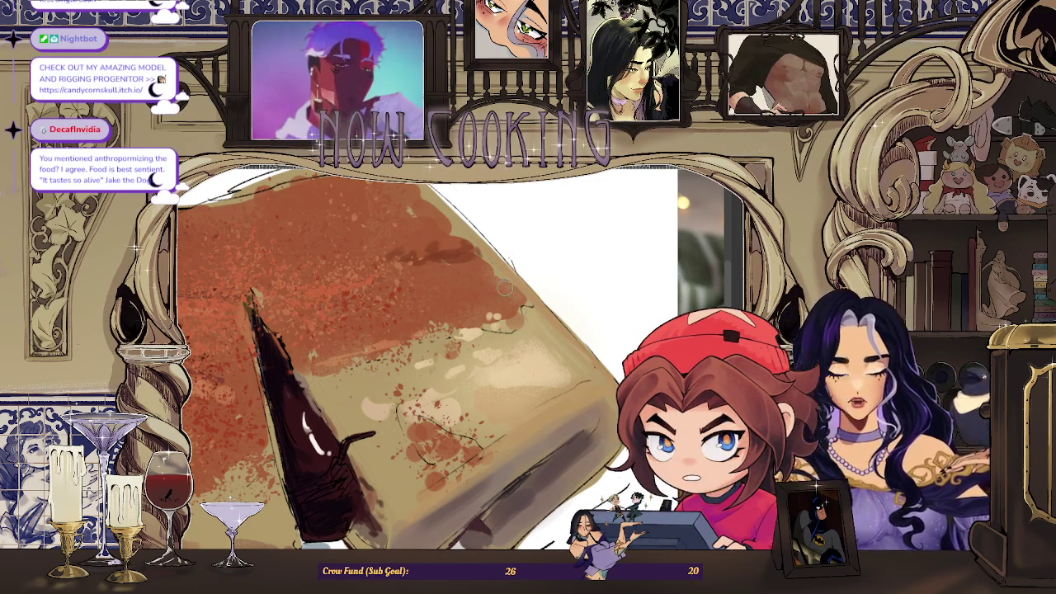
Zoom the view over the crepe's cinnamon-dusted top surface
{"action": "scroll", "coordinate": [505, 286], "scroll_direction": "down", "scroll_amount": 3}
Rotate the canvas slightly and zoom onto the crepe's lower edge for darker shading
{"action": "scroll", "coordinate": [588, 359], "scroll_direction": "up", "scroll_amount": 3}
{"action": "left_click_drag", "start_coordinate": [588, 360], "coordinate": [368, 504]}
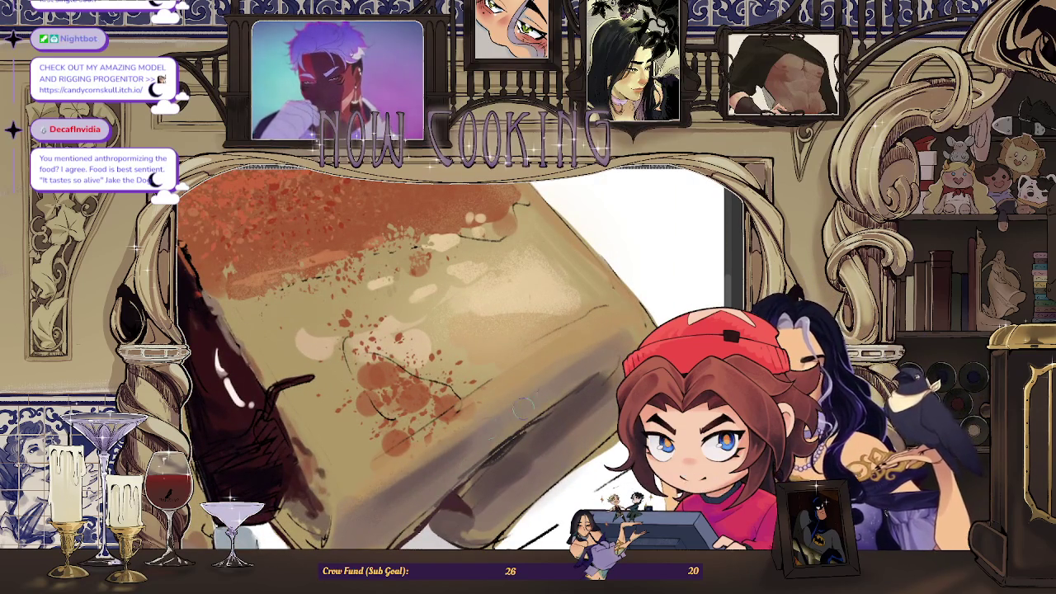
{"action": "scroll", "coordinate": [580, 368], "scroll_direction": "down", "scroll_amount": 3}
{"action": "scroll", "coordinate": [537, 414], "scroll_direction": "up", "scroll_amount": 3}
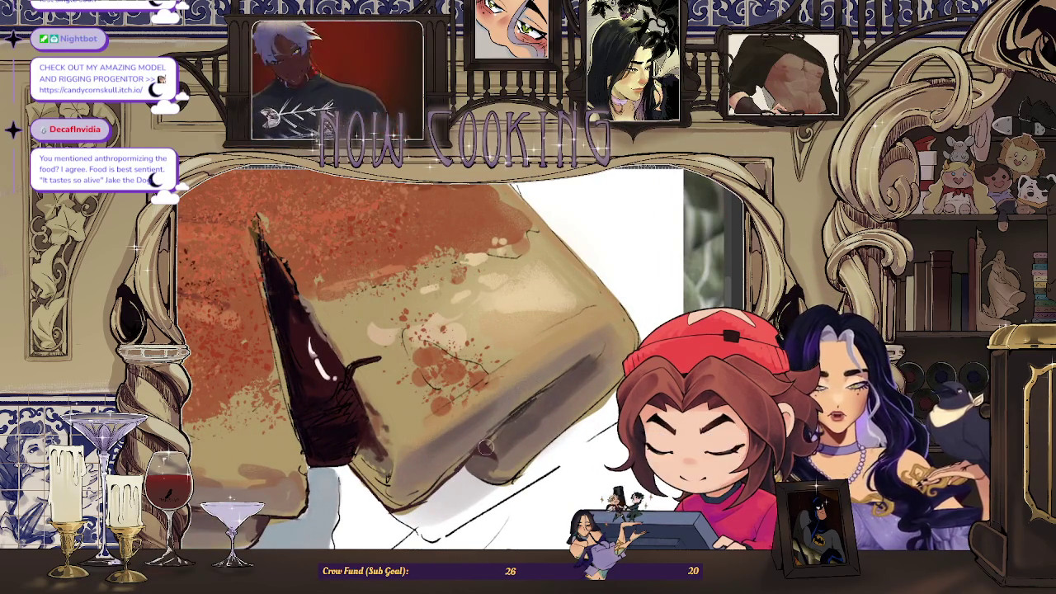
{"action": "scroll", "coordinate": [520, 417], "scroll_direction": "up", "scroll_amount": 3}
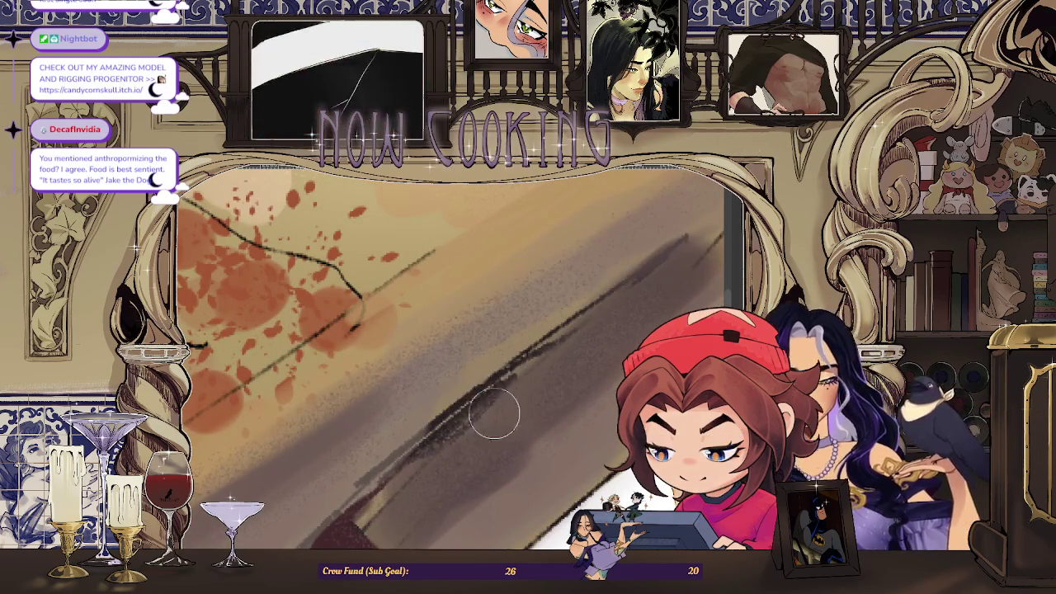
{"action": "scroll", "coordinate": [426, 471], "scroll_direction": "down", "scroll_amount": 3}
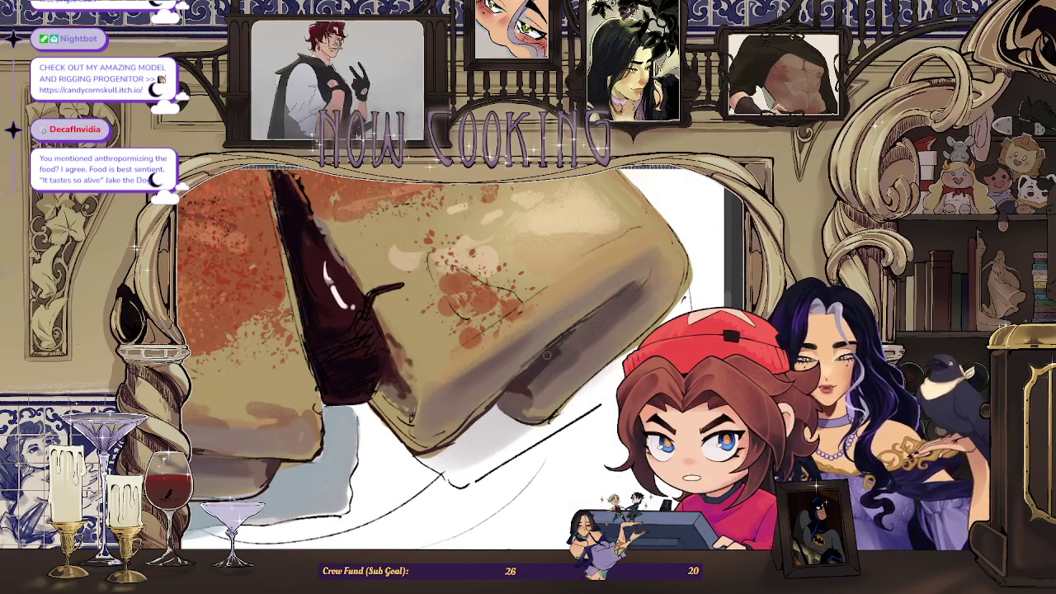
{"action": "scroll", "coordinate": [635, 284], "scroll_direction": "down", "scroll_amount": 3}
{"action": "scroll", "coordinate": [619, 287], "scroll_direction": "up", "scroll_amount": 3}
{"action": "scroll", "coordinate": [602, 288], "scroll_direction": "down", "scroll_amount": 3}
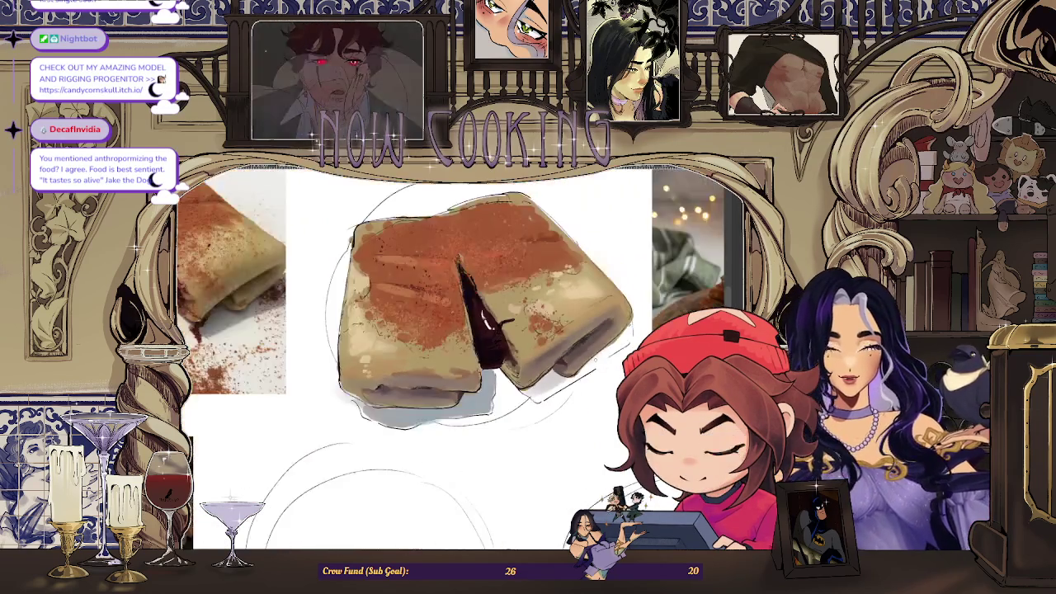
Unmirror the canvas and zoom out to show the crepe beside the churro and crepe references
{"action": "scroll", "coordinate": [587, 290], "scroll_direction": "up", "scroll_amount": 2}
{"action": "scroll", "coordinate": [554, 350], "scroll_direction": "down", "scroll_amount": 2}
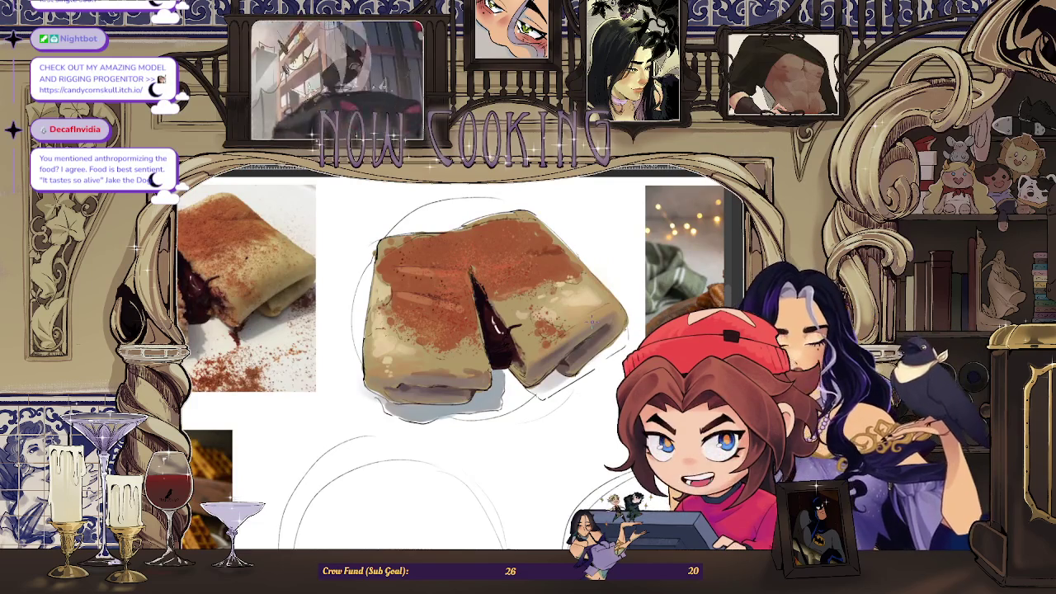
{"action": "scroll", "coordinate": [602, 387], "scroll_direction": "down", "scroll_amount": 2}
{"action": "key", "text": "m"}
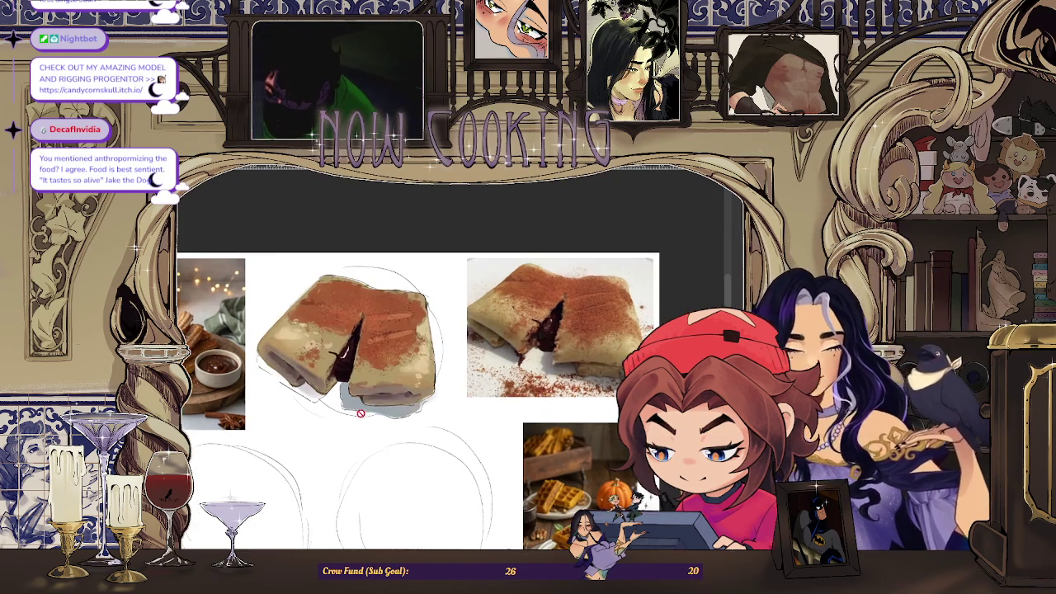
{"action": "scroll", "coordinate": [499, 413], "scroll_direction": "up", "scroll_amount": 2}
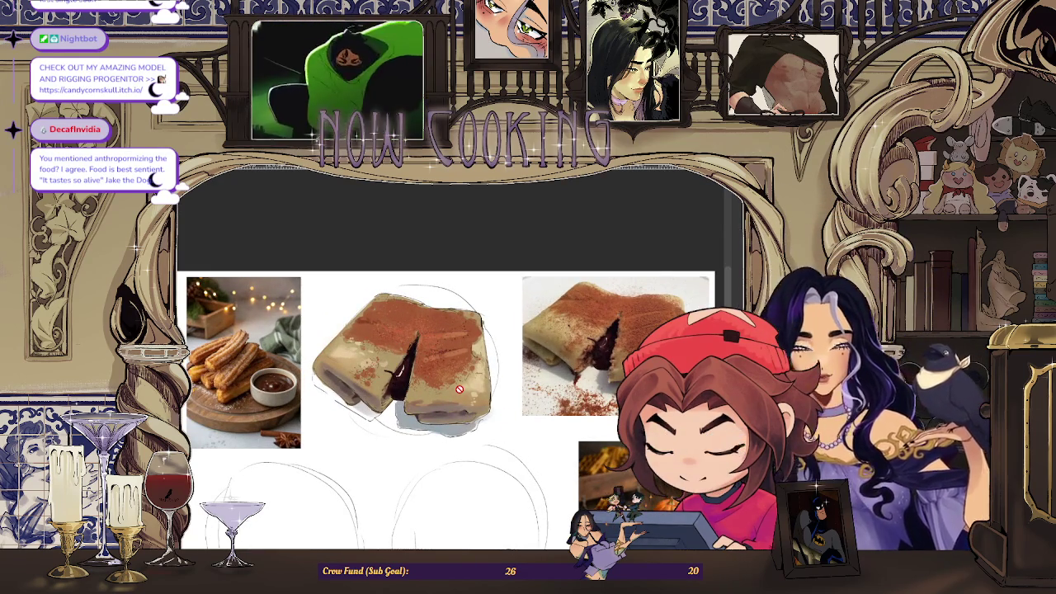
{"action": "scroll", "coordinate": [466, 342], "scroll_direction": "up", "scroll_amount": 1}
{"action": "scroll", "coordinate": [462, 371], "scroll_direction": "down", "scroll_amount": 1}
{"action": "scroll", "coordinate": [450, 404], "scroll_direction": "up", "scroll_amount": 1}
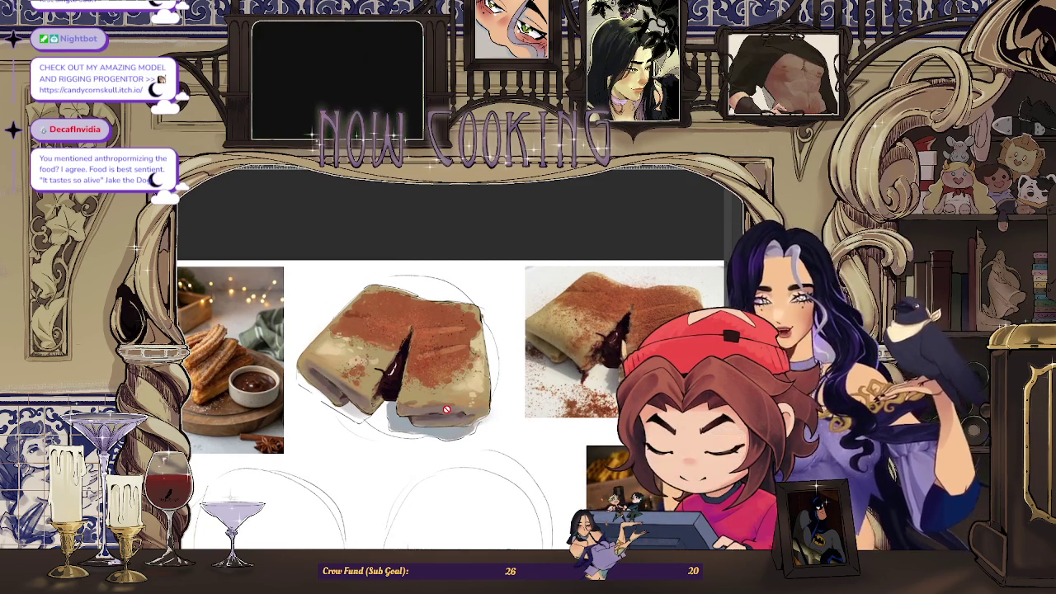
{"action": "scroll", "coordinate": [516, 387], "scroll_direction": "up", "scroll_amount": 1}
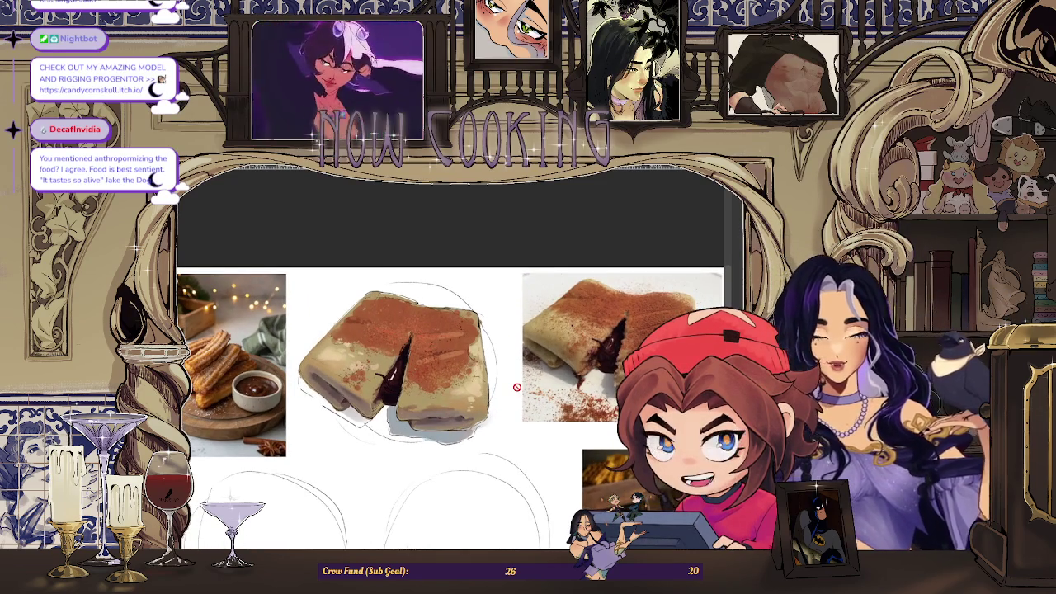